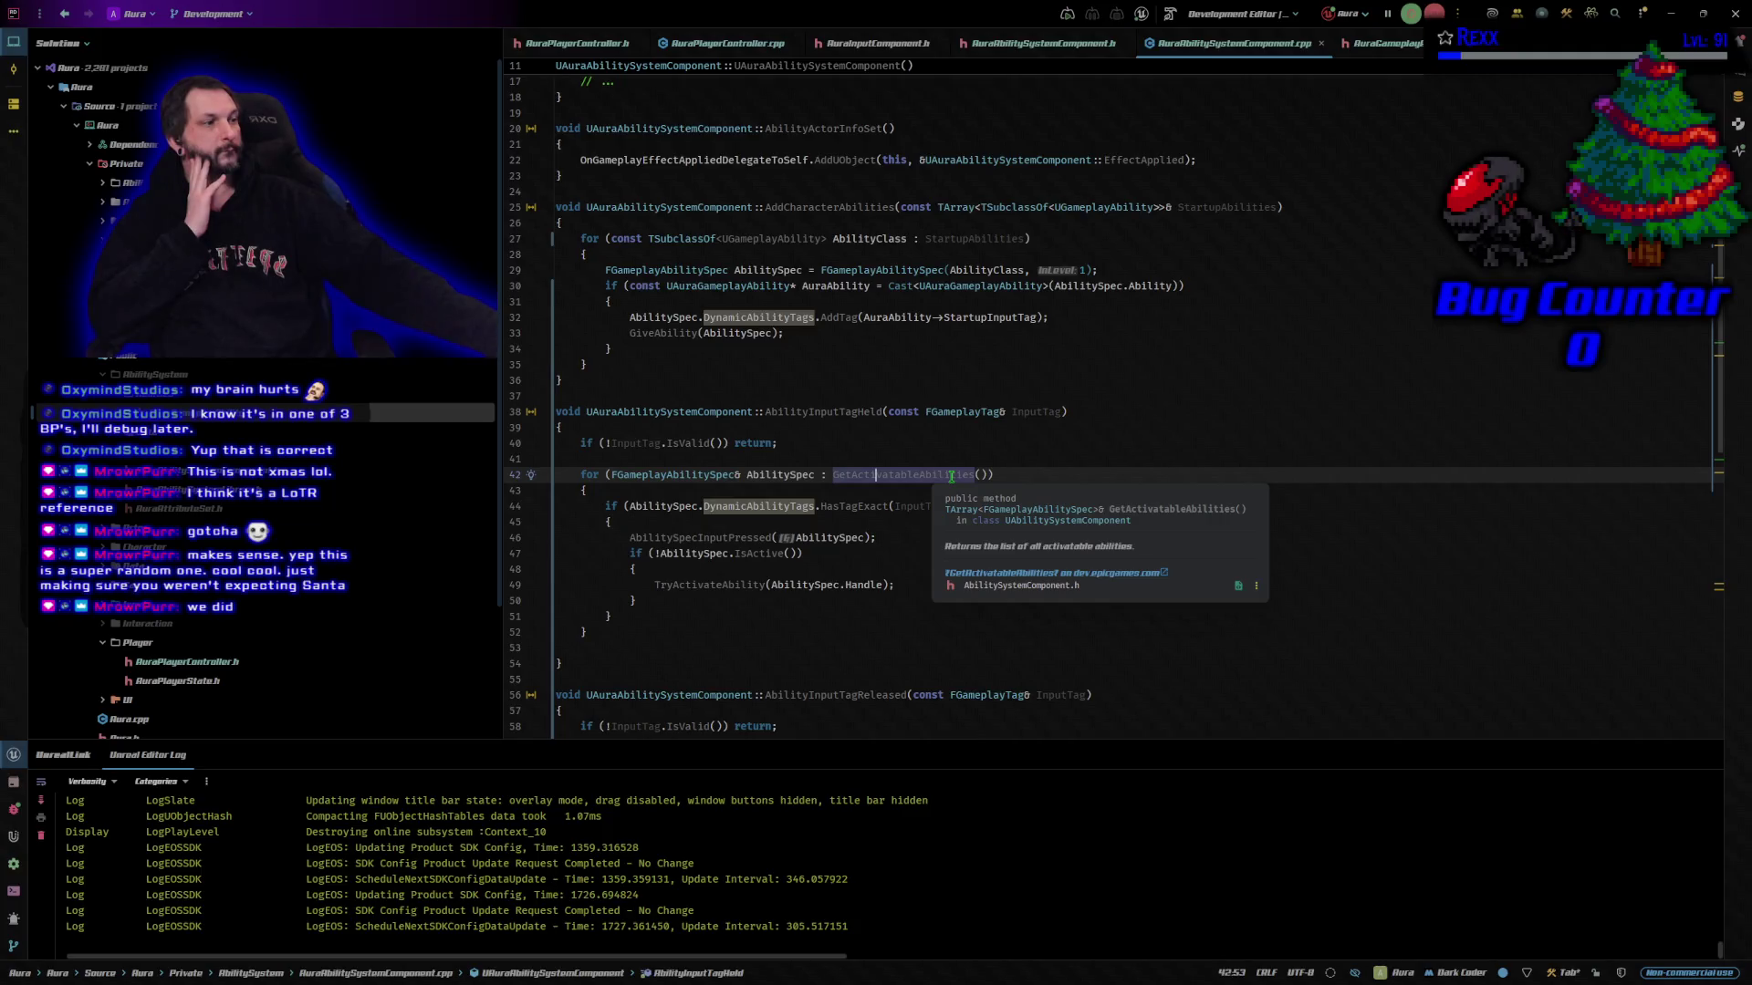
# Inspect the AbilitySpecInputPressed call on line 46 of the input handling code
pyautogui.rightClick(951, 476)
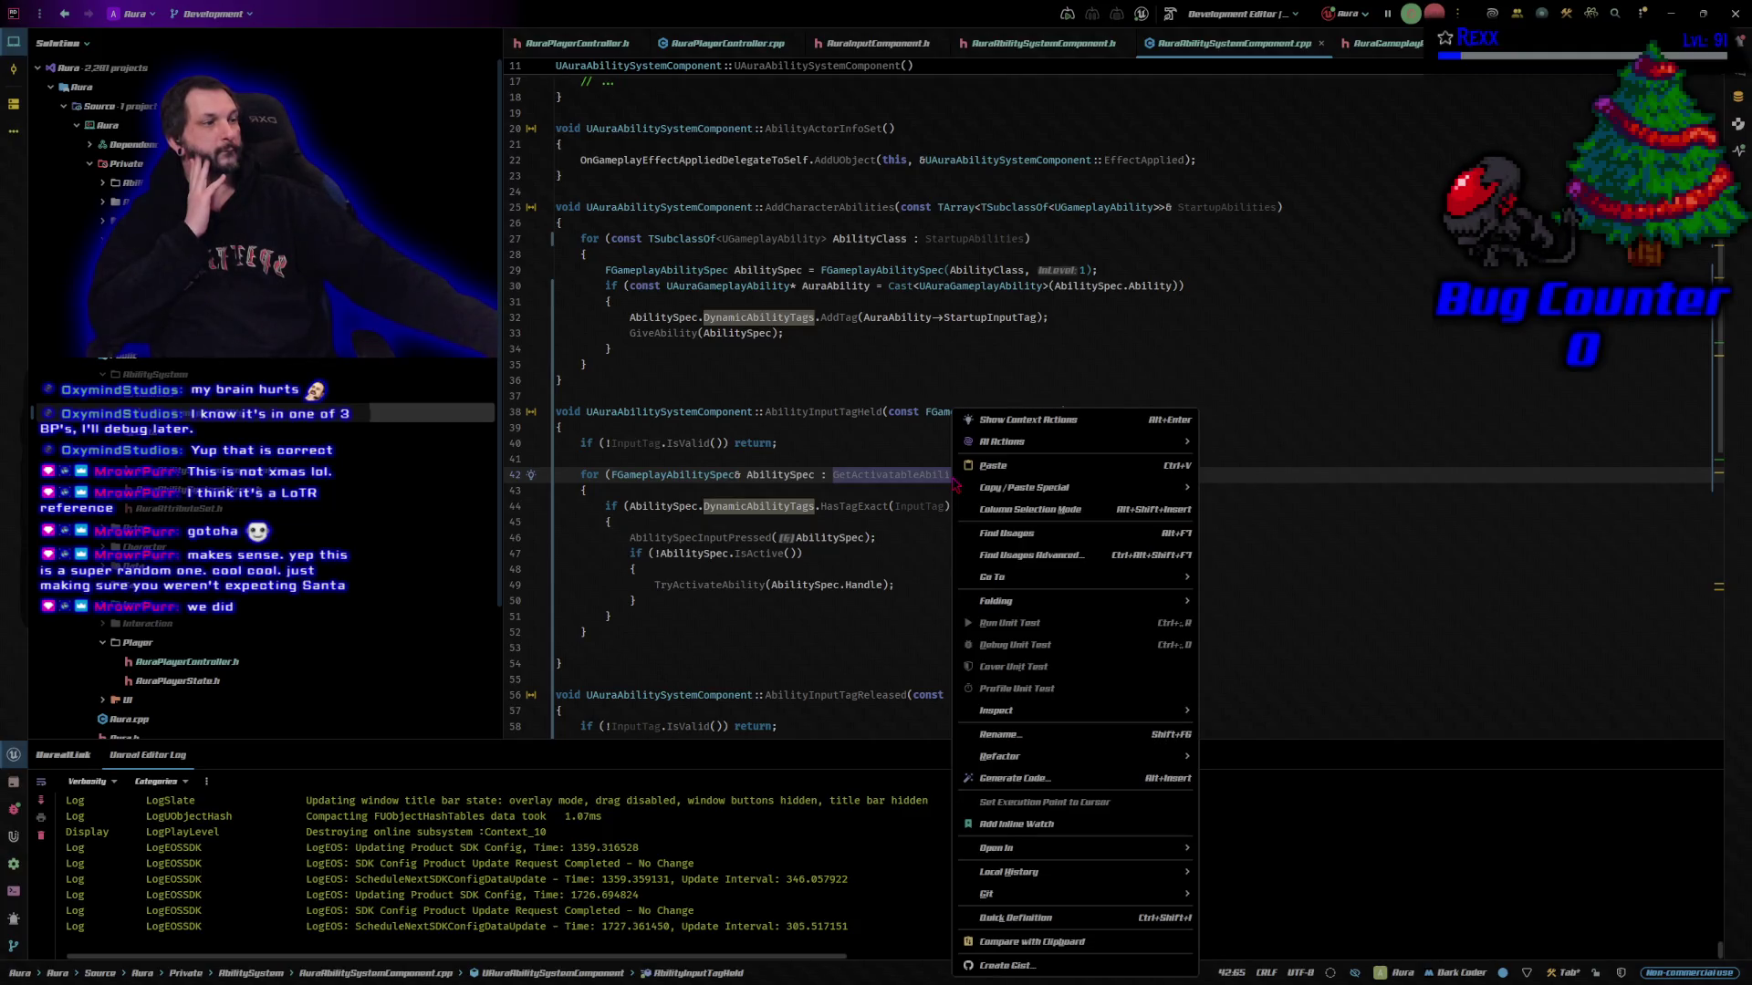
pyautogui.click(1214, 469)
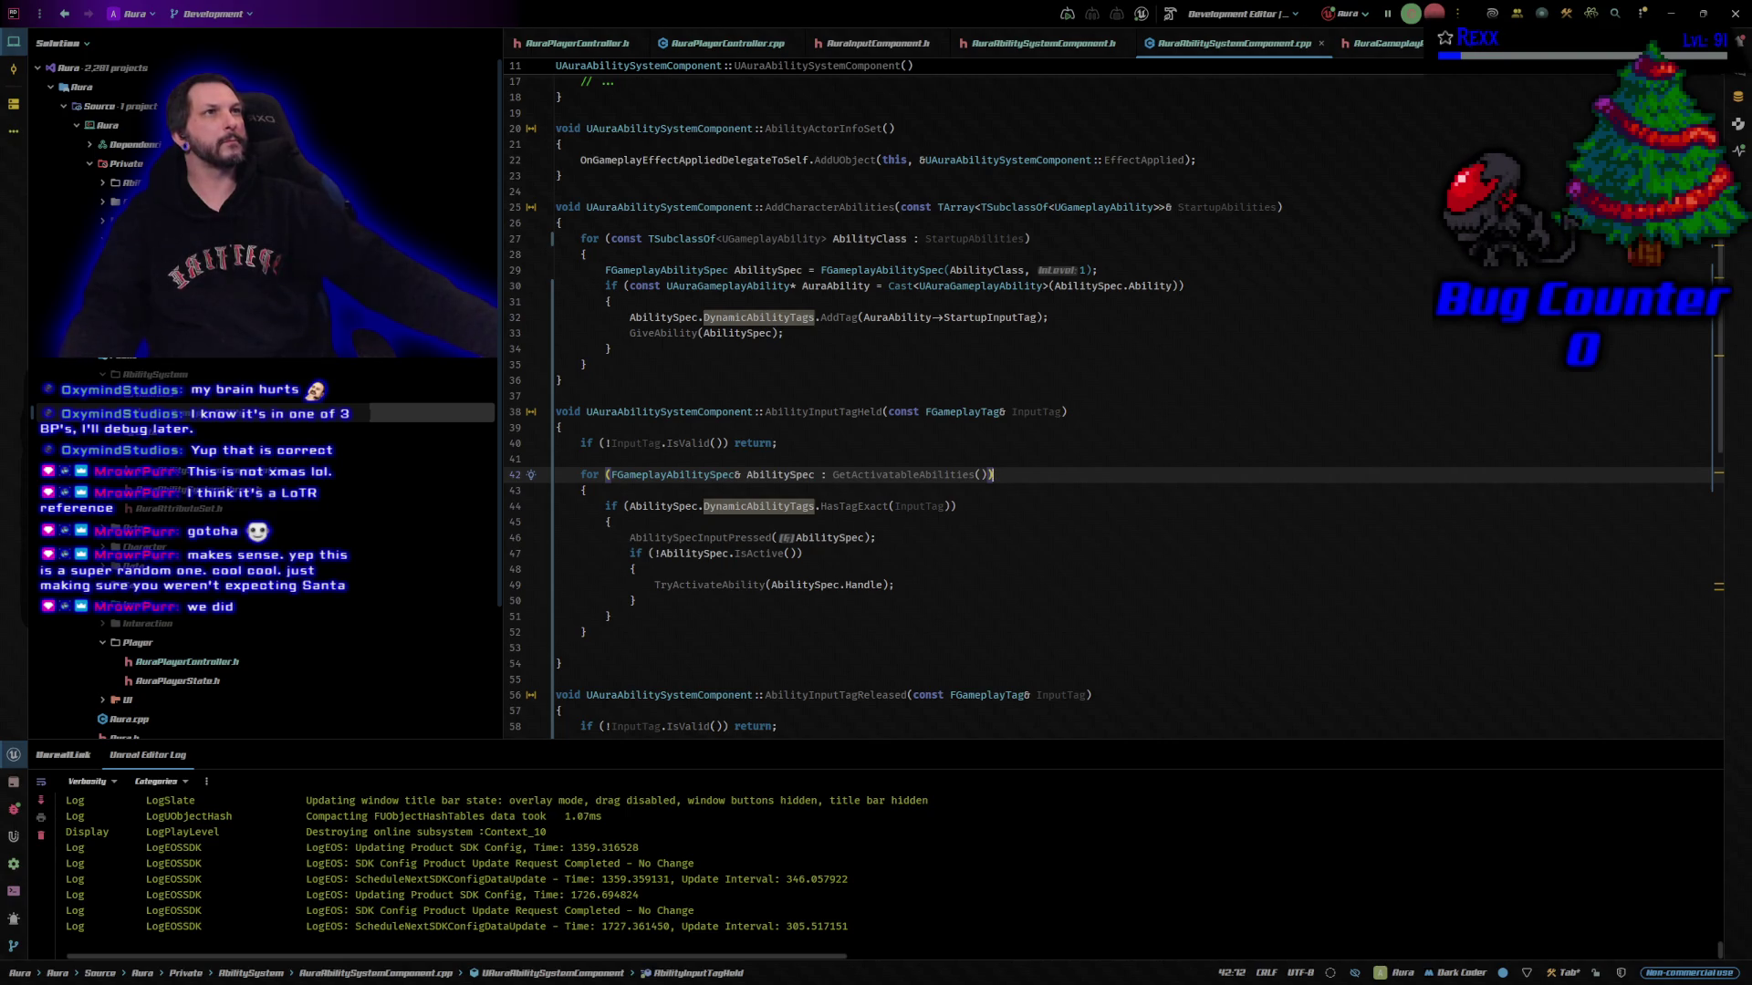
pyautogui.click(888, 535)
pyautogui.hotkey('shift', 'Home')
pyautogui.moveTo(629, 548)
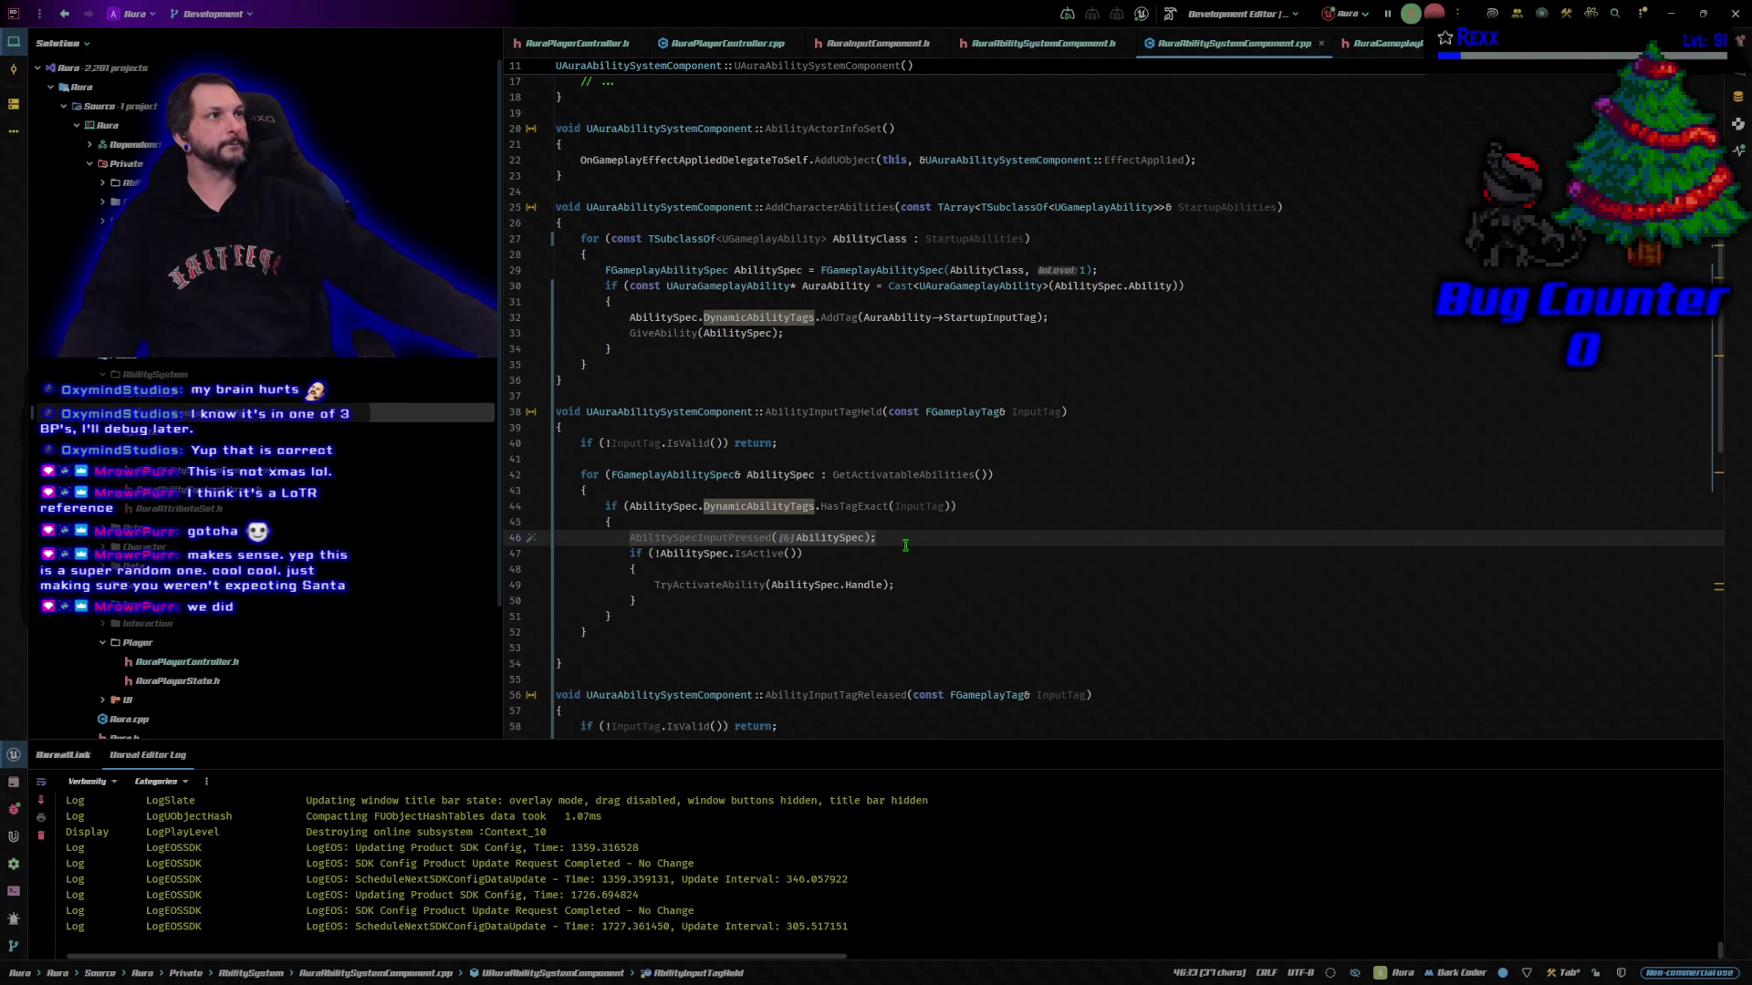
pyautogui.click(906, 545)
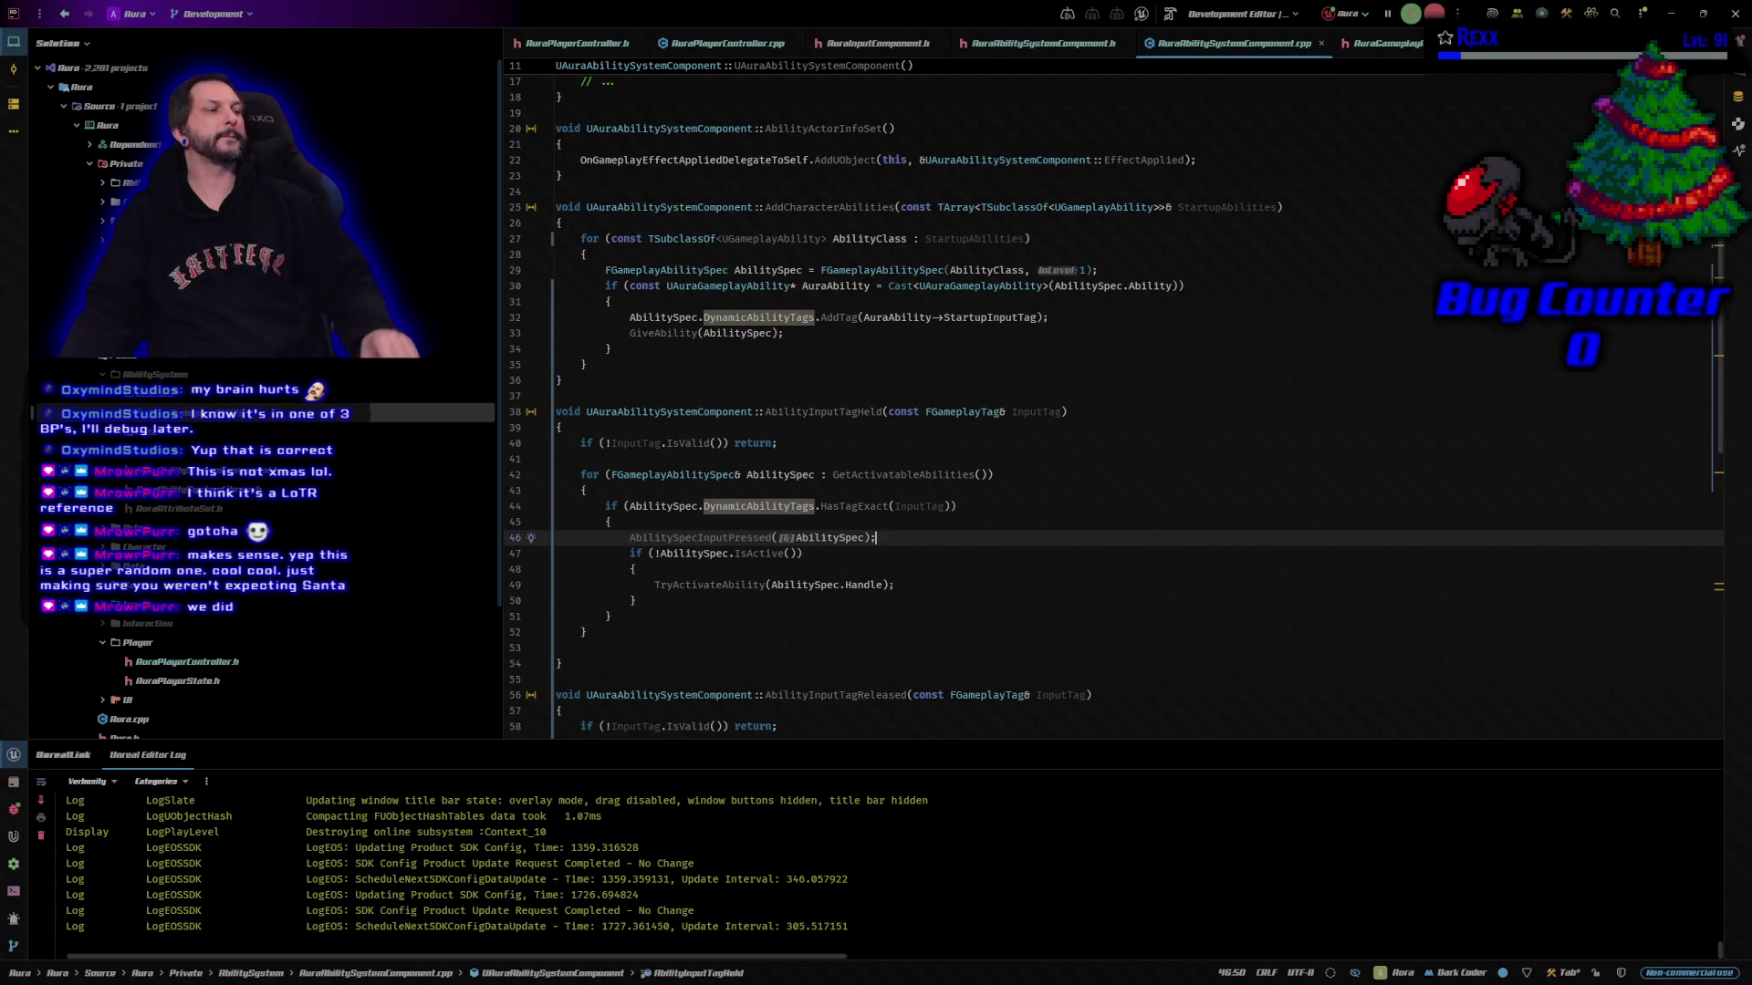
# Review the AbilitySpecInputReleased call on lines 62–64, then switch to the Unreal Editor
pyautogui.scroll(-7, 985, 493)
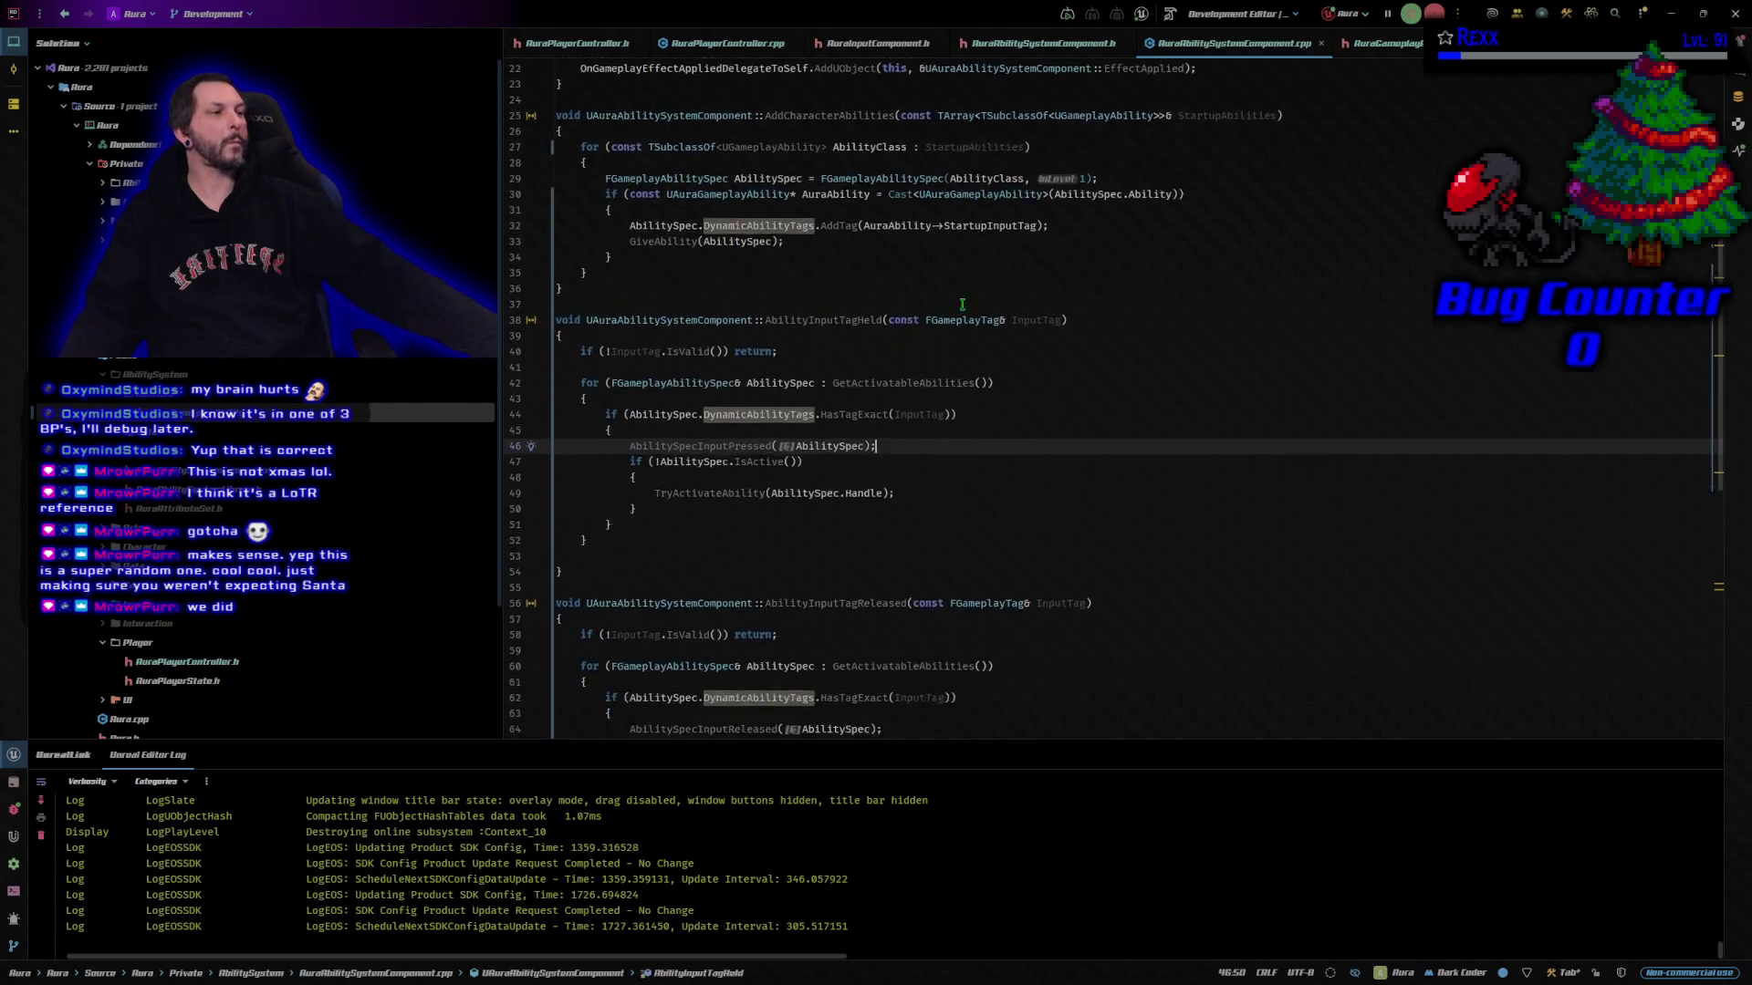
pyautogui.click(981, 457)
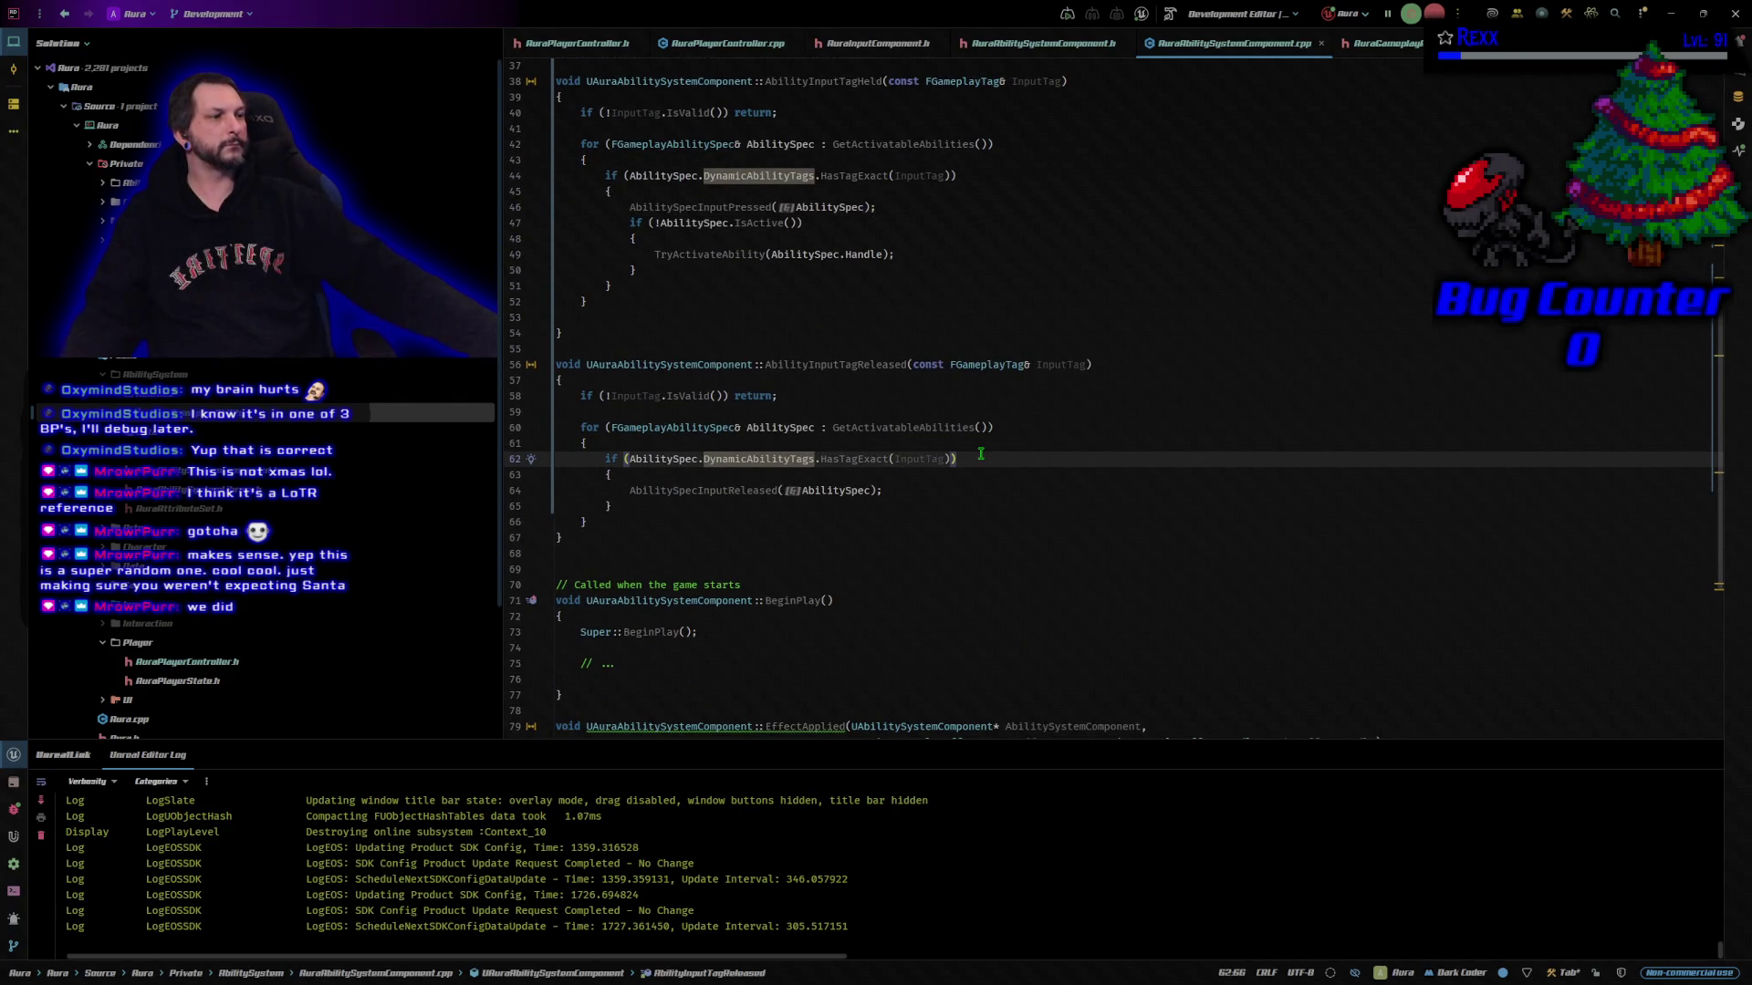
pyautogui.press('Down')
pyautogui.press('Down')
pyautogui.press('Down')
pyautogui.click(961, 490)
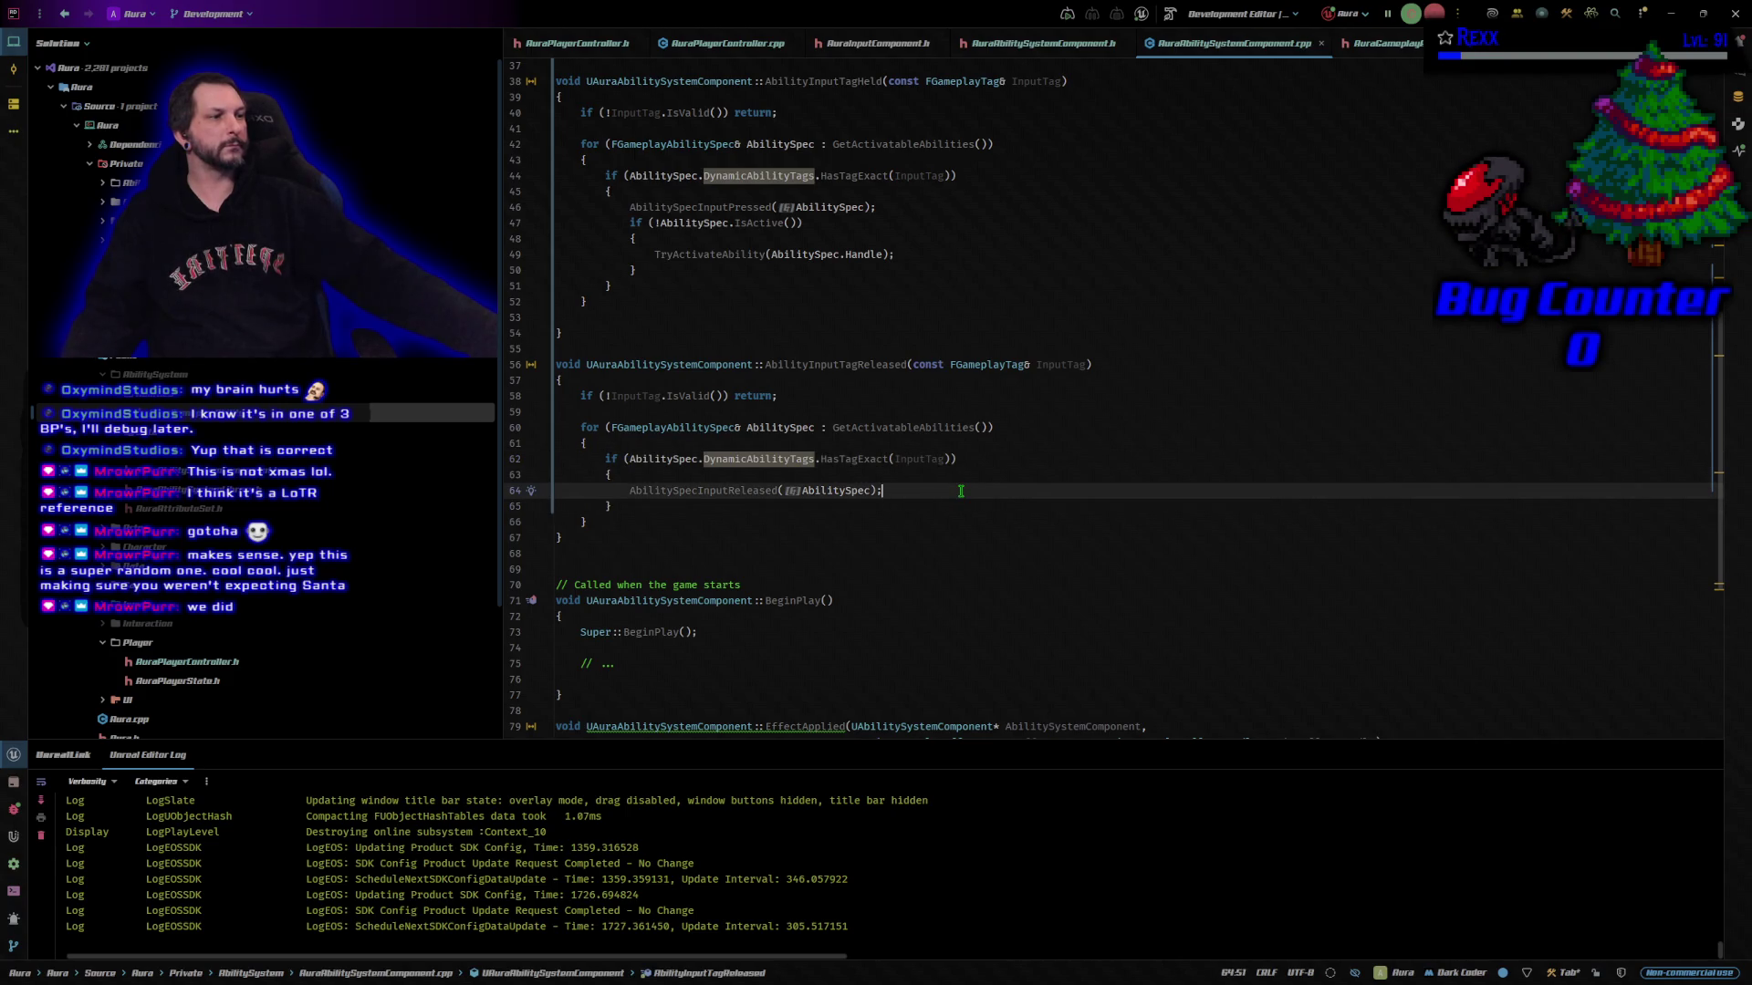
pyautogui.click(754, 491)
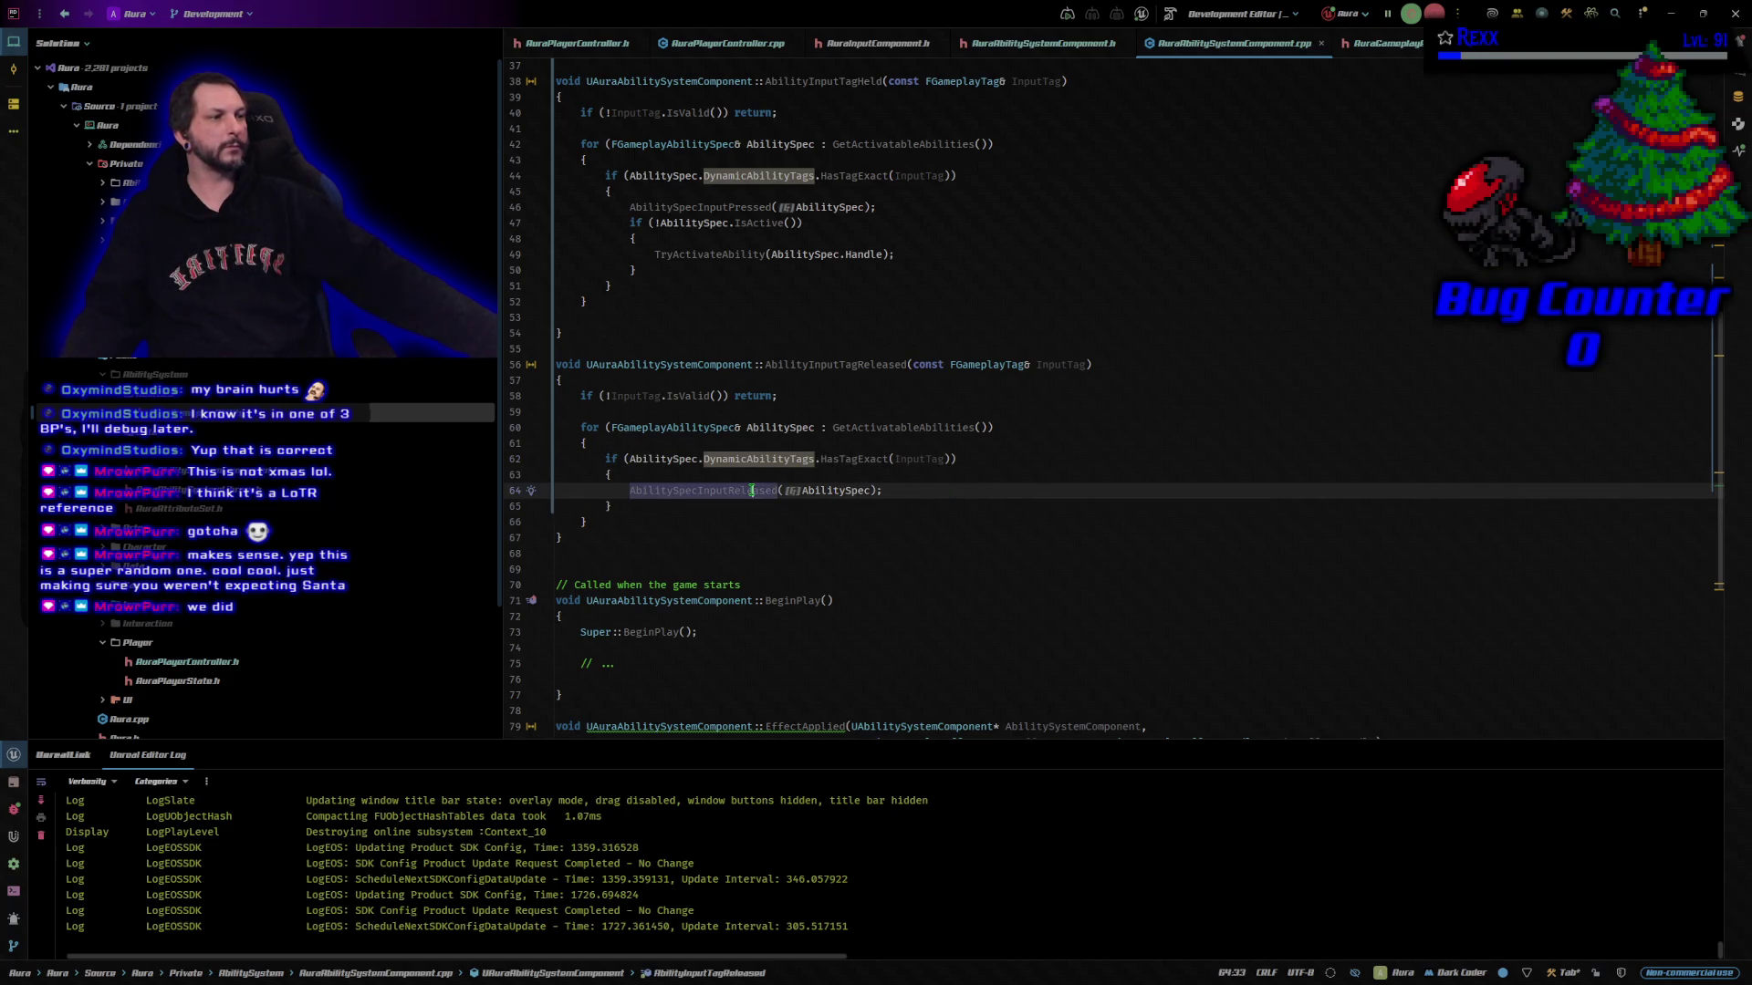
pyautogui.click(889, 493)
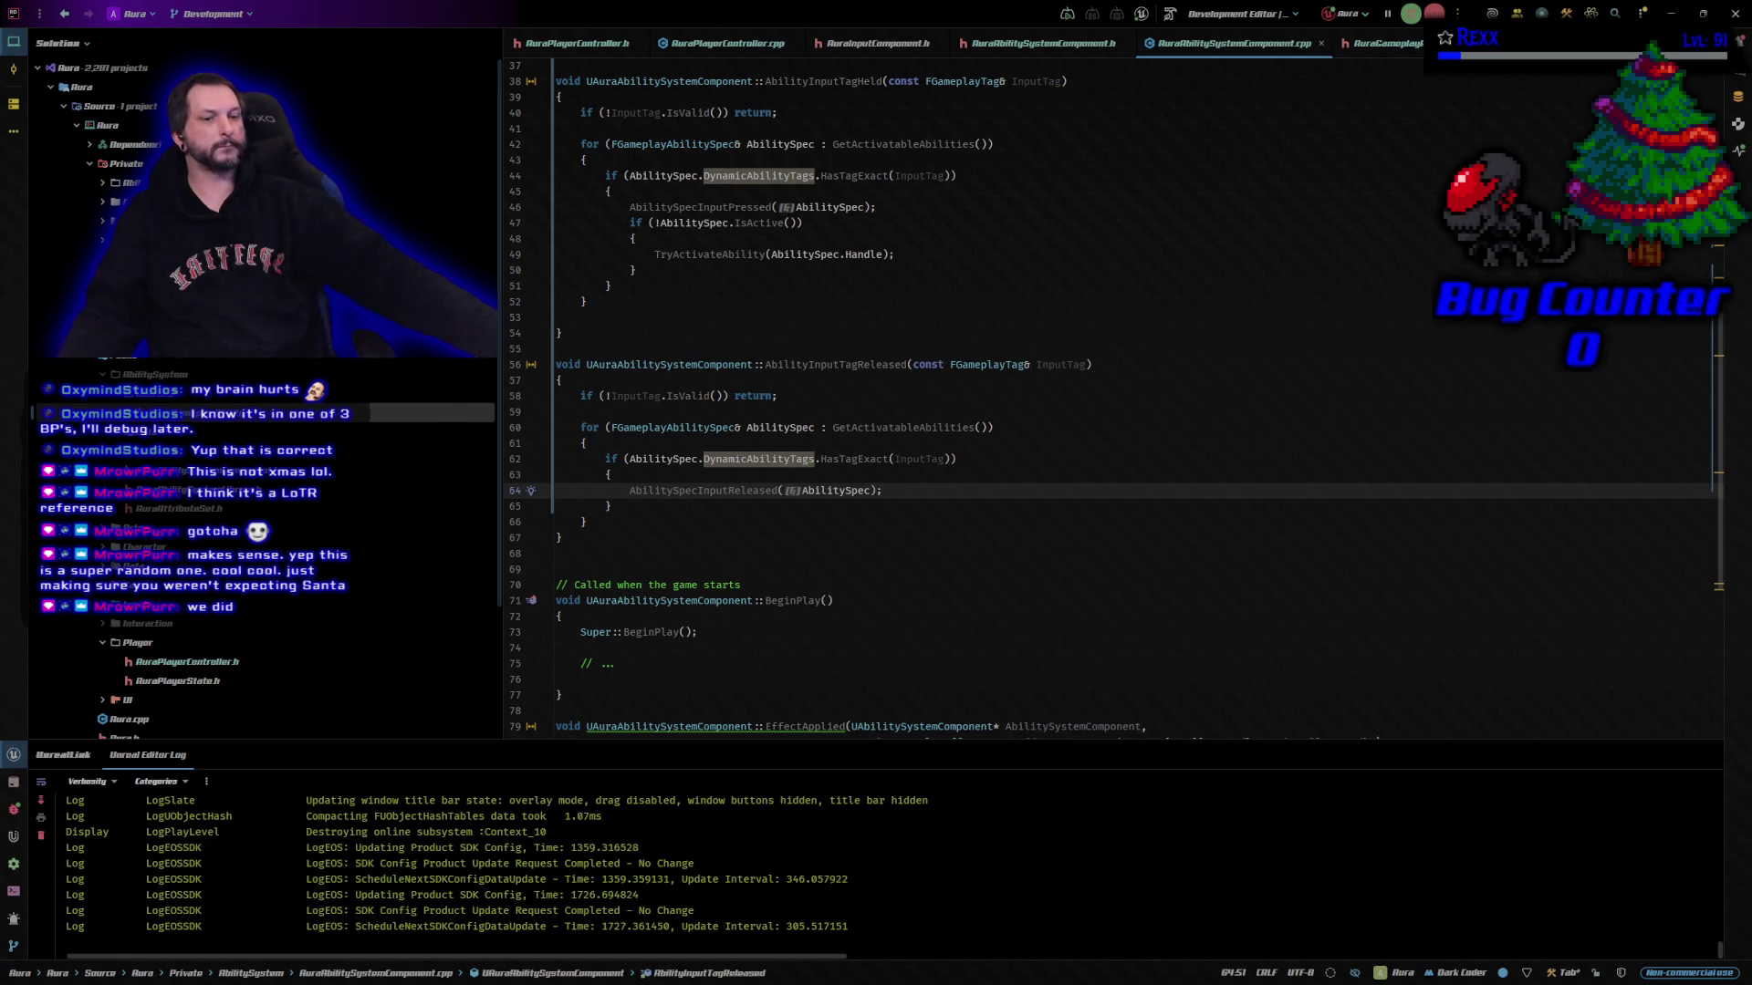
pyautogui.hotkey('alt', 'Tab')
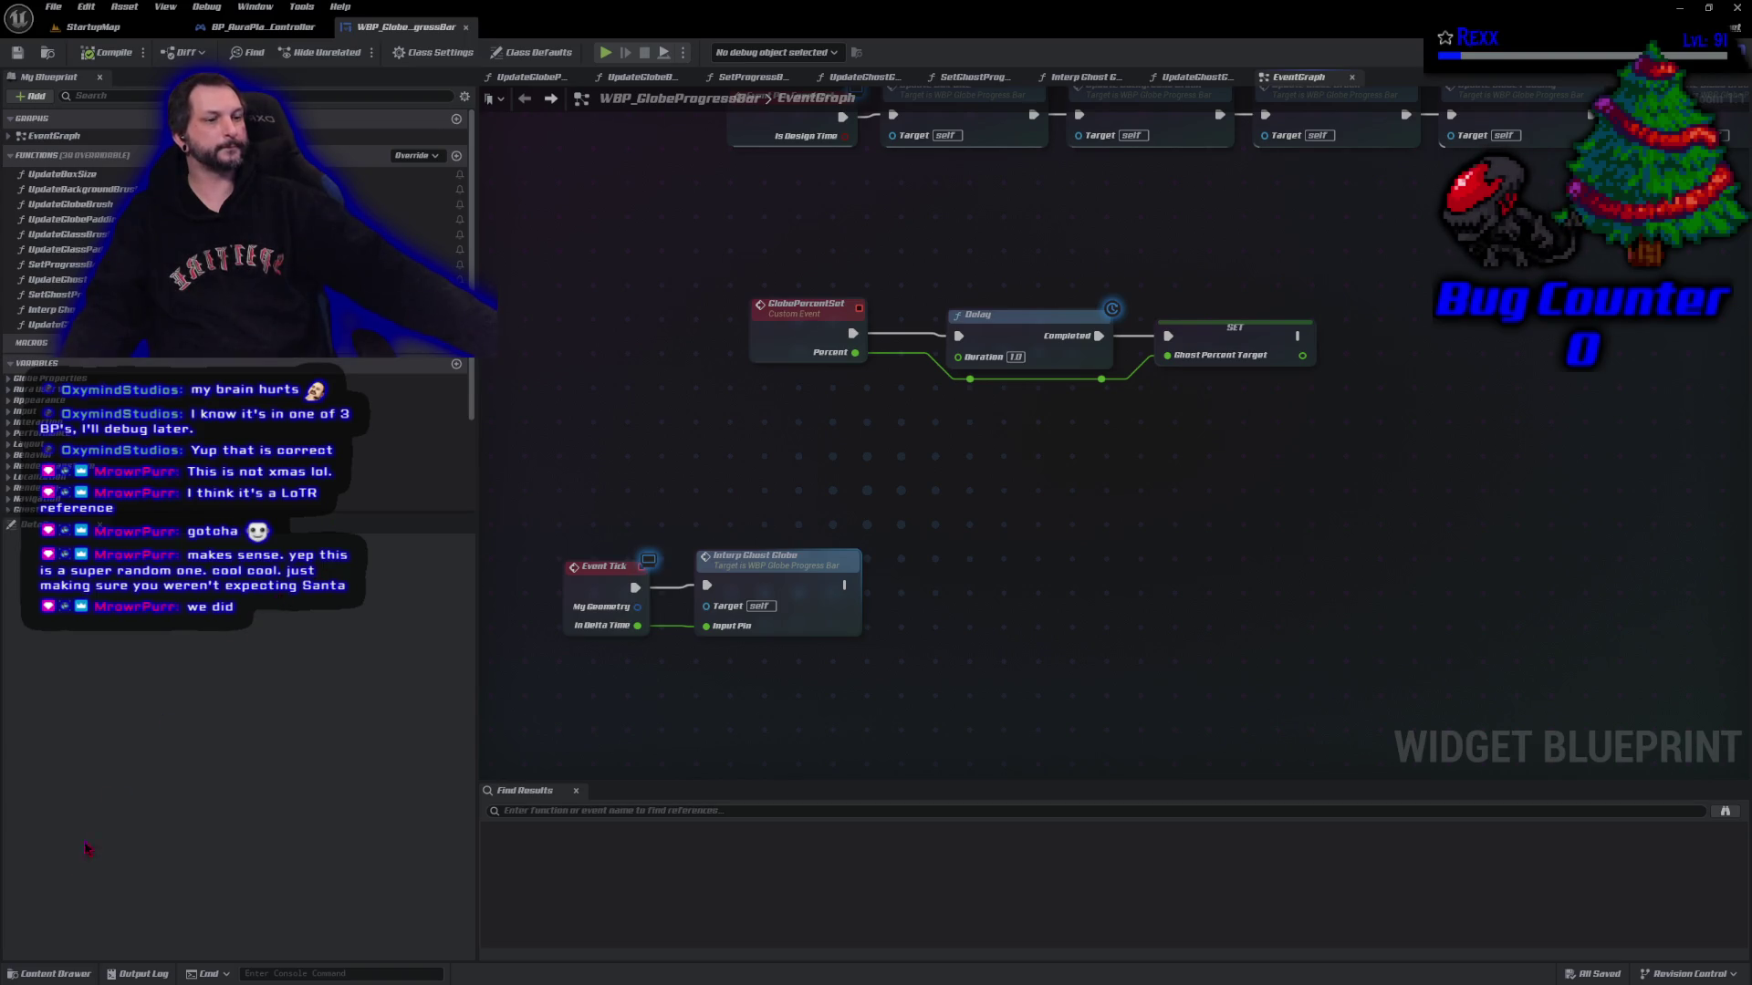
# Open GA_TestGameplayAbility from Blueprints/AbilitySystem/GameplayAbilities and close the globe progress bar and player controller tabs
pyautogui.click(50, 973)
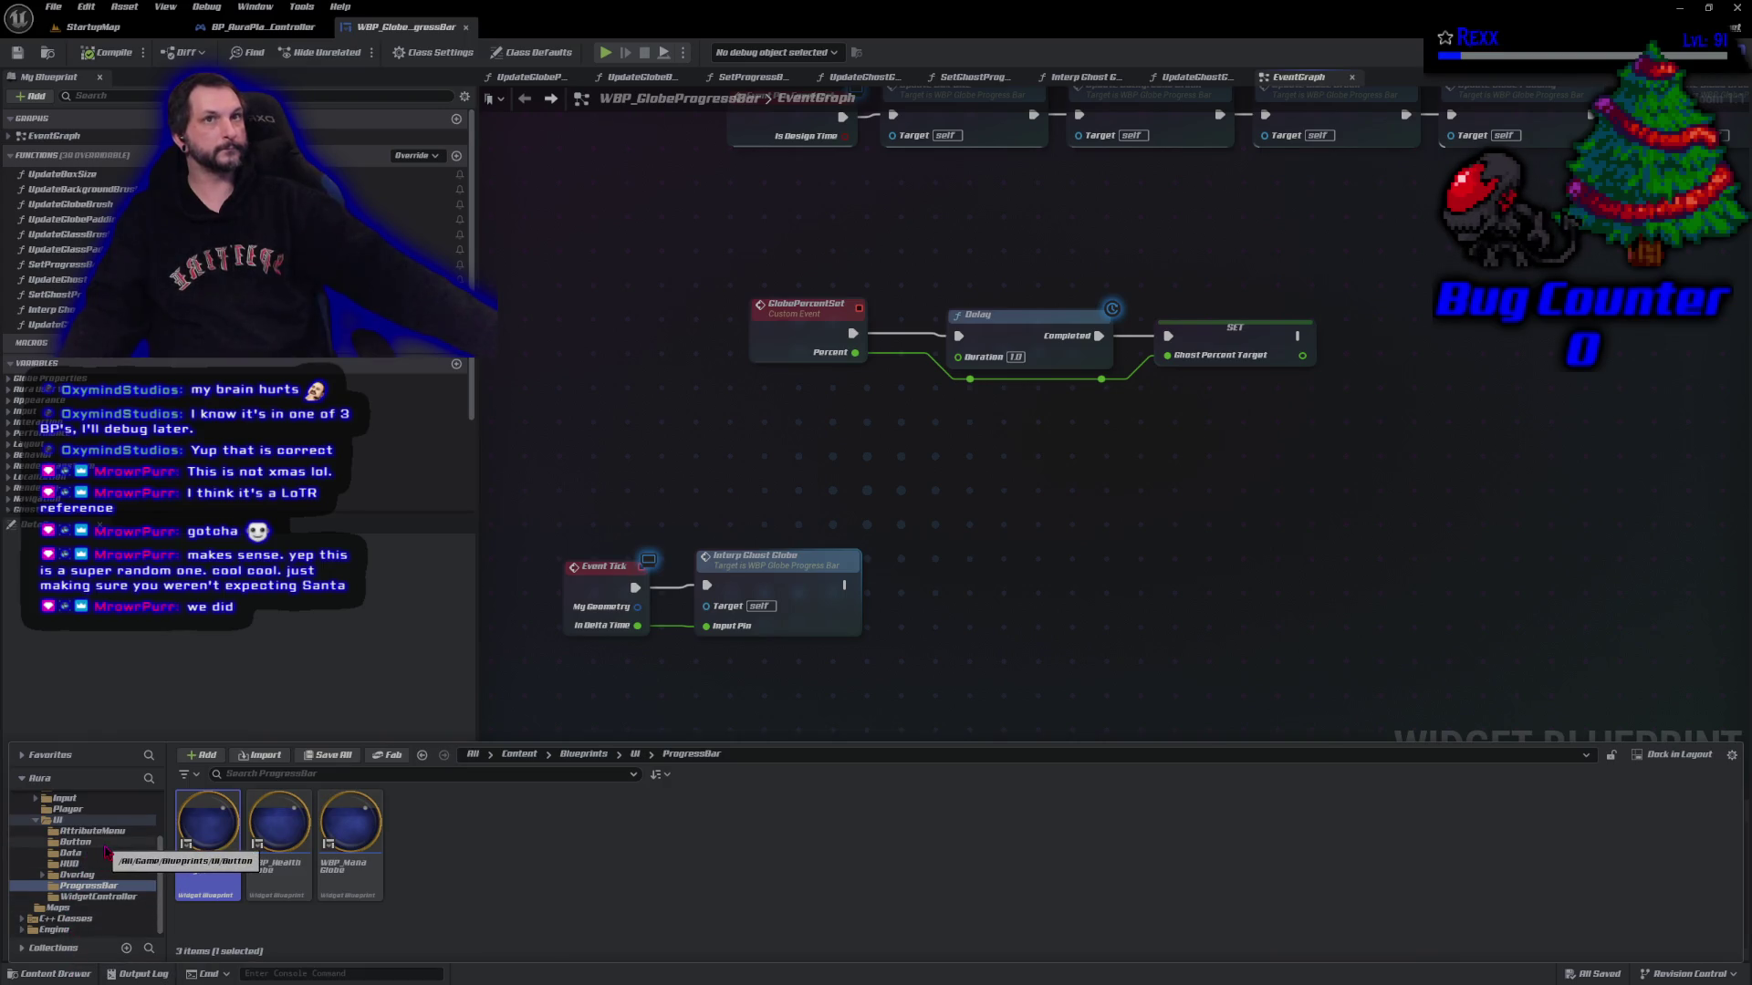
pyautogui.scroll(3, 107, 849)
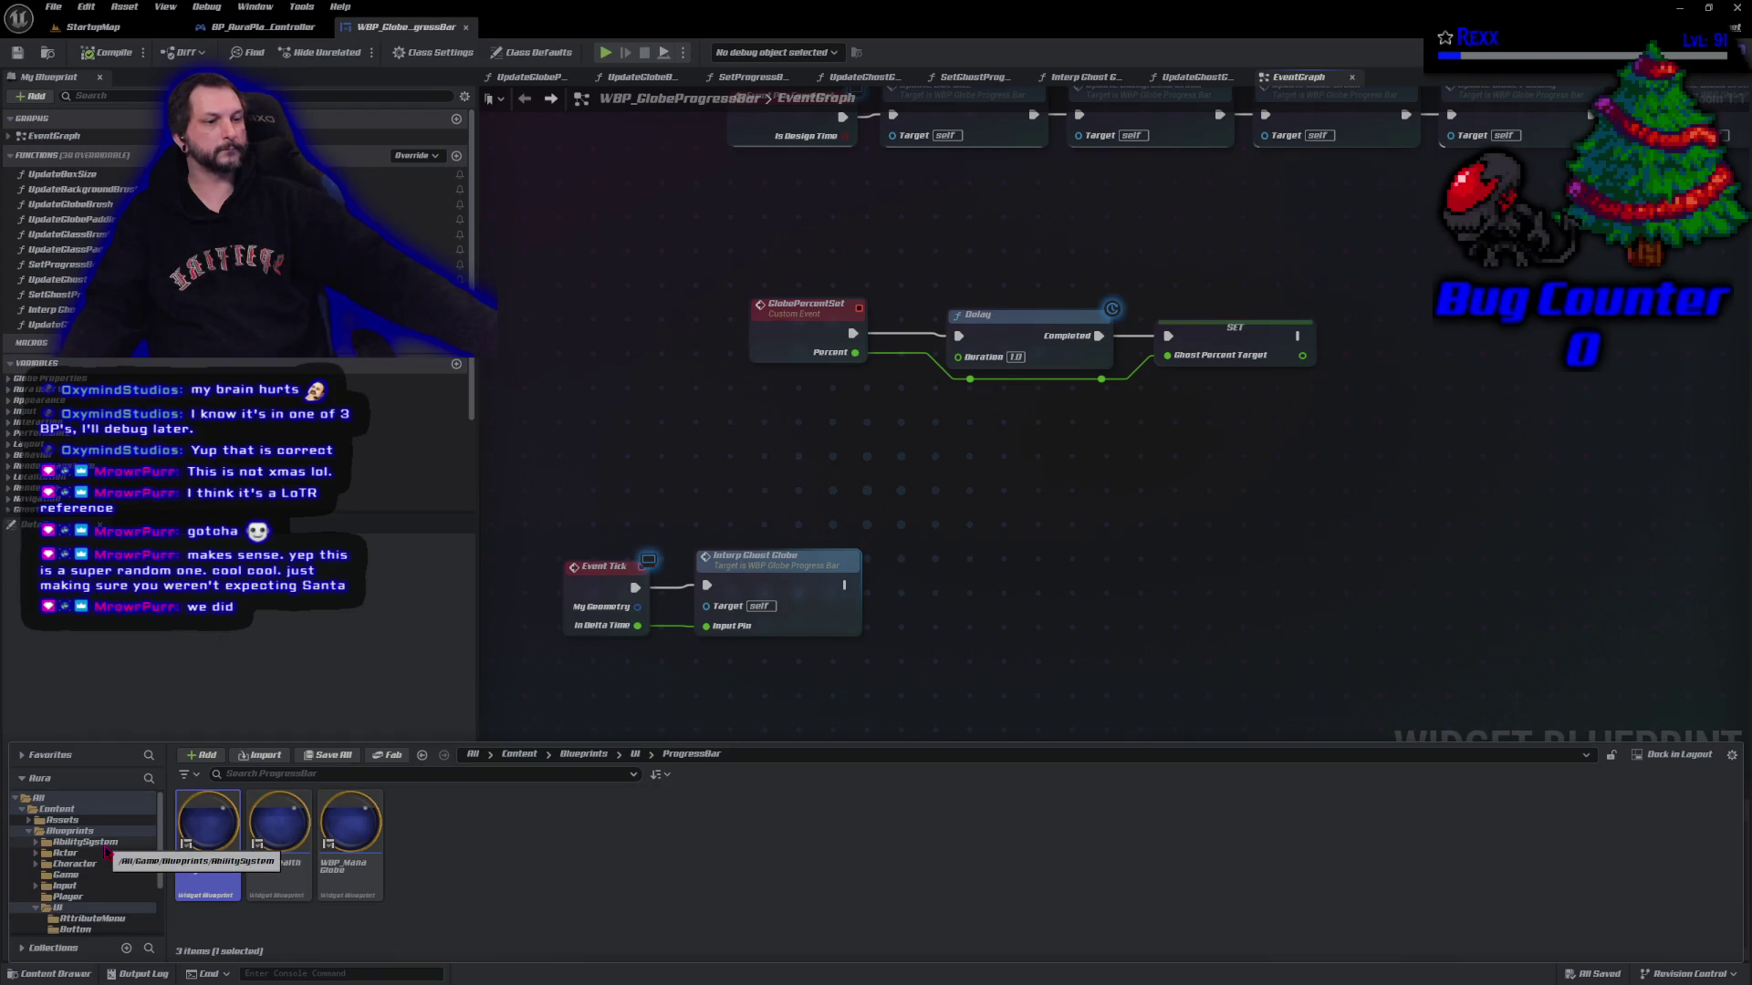
pyautogui.click(107, 847)
pyautogui.doubleClick(207, 826)
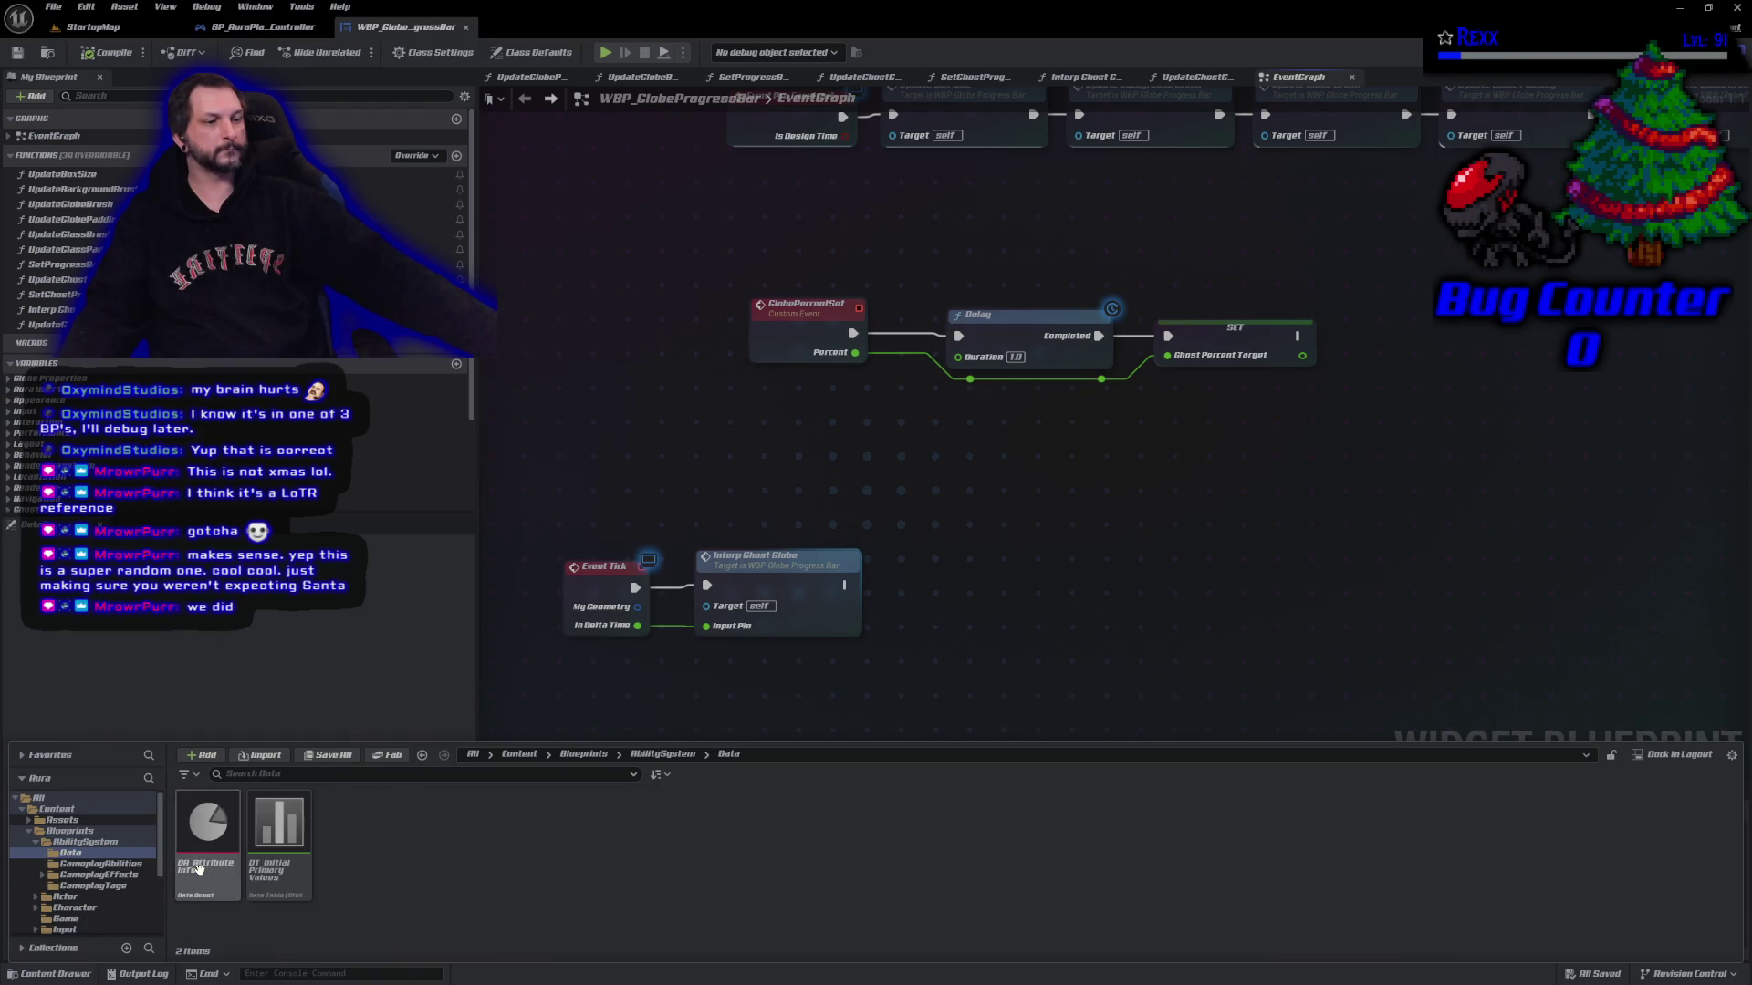
pyautogui.hotkey('alt', 'Left')
pyautogui.doubleClick(283, 863)
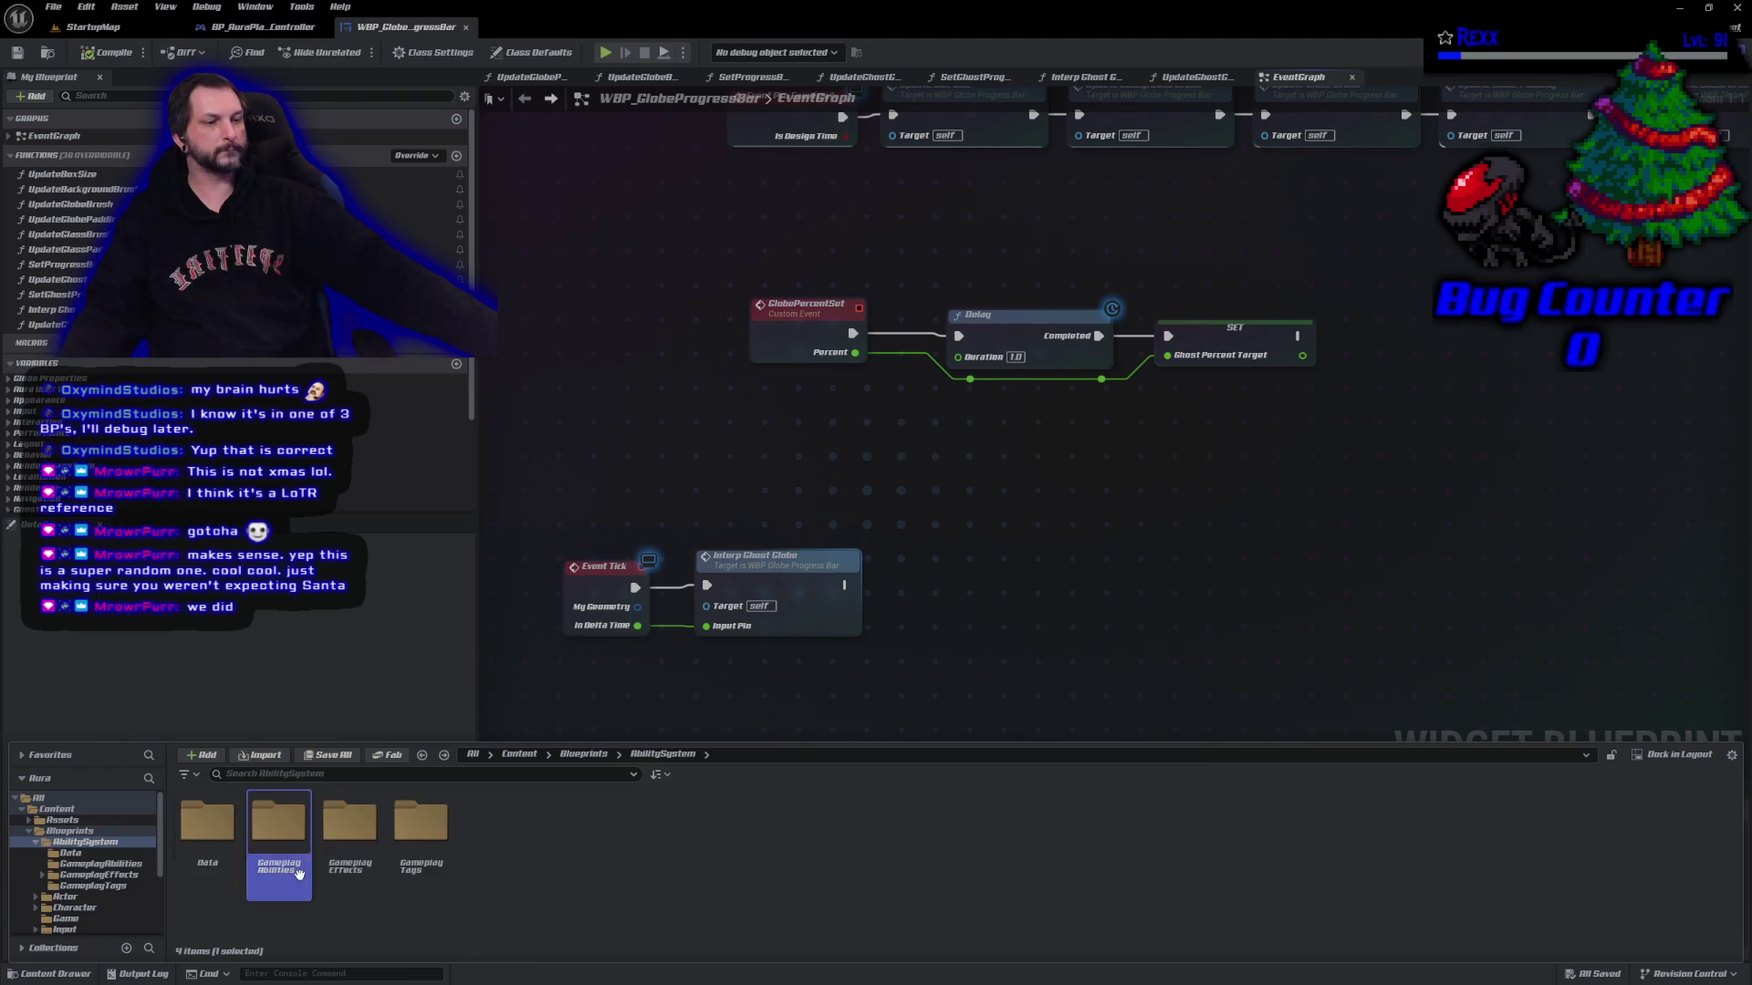
pyautogui.doubleClick(227, 872)
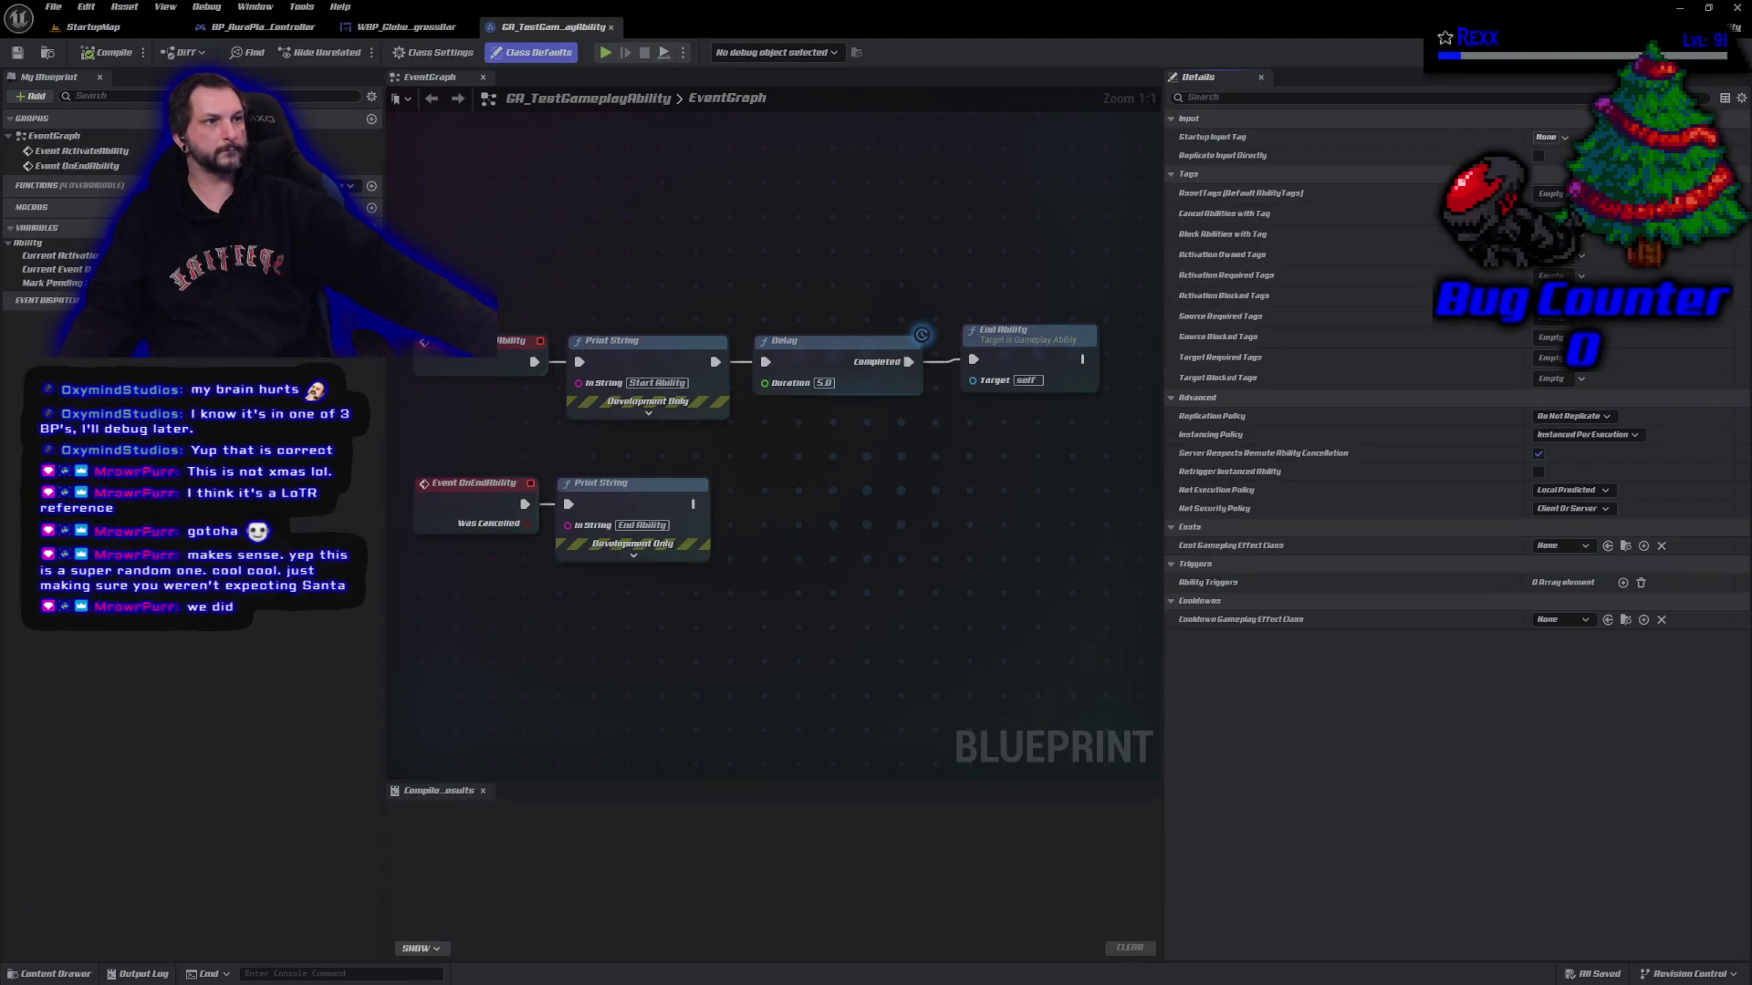
pyautogui.middleClick(384, 27)
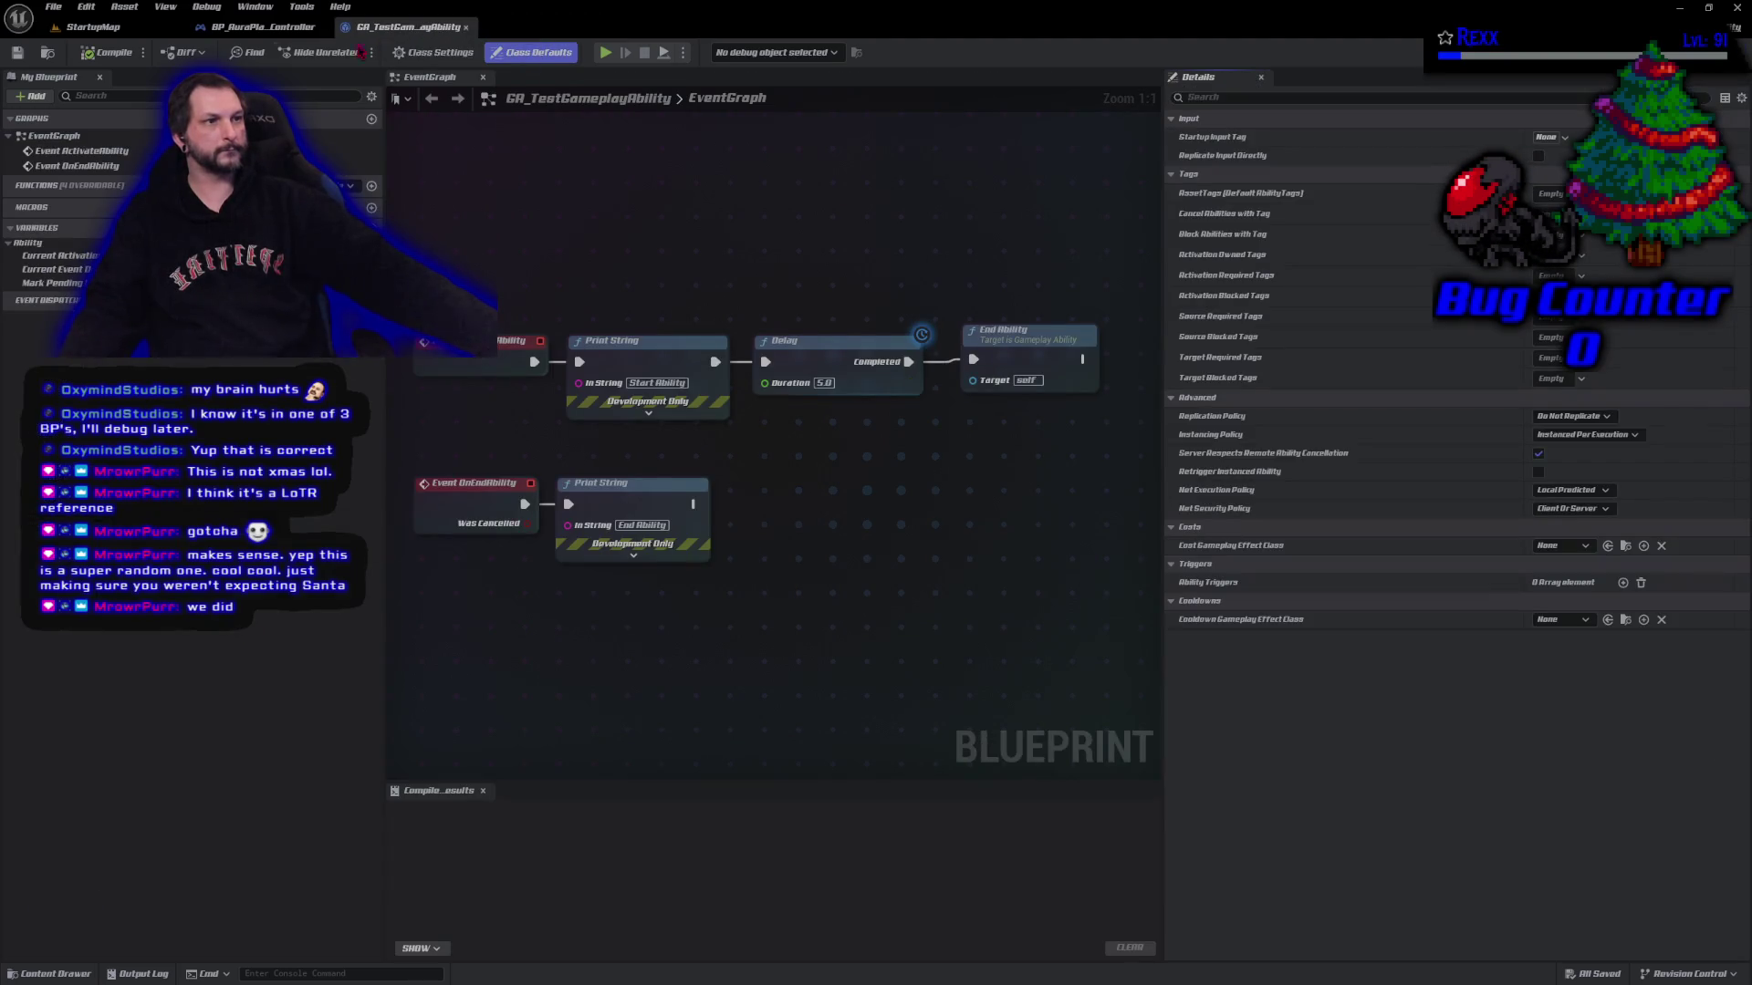
pyautogui.middleClick(264, 26)
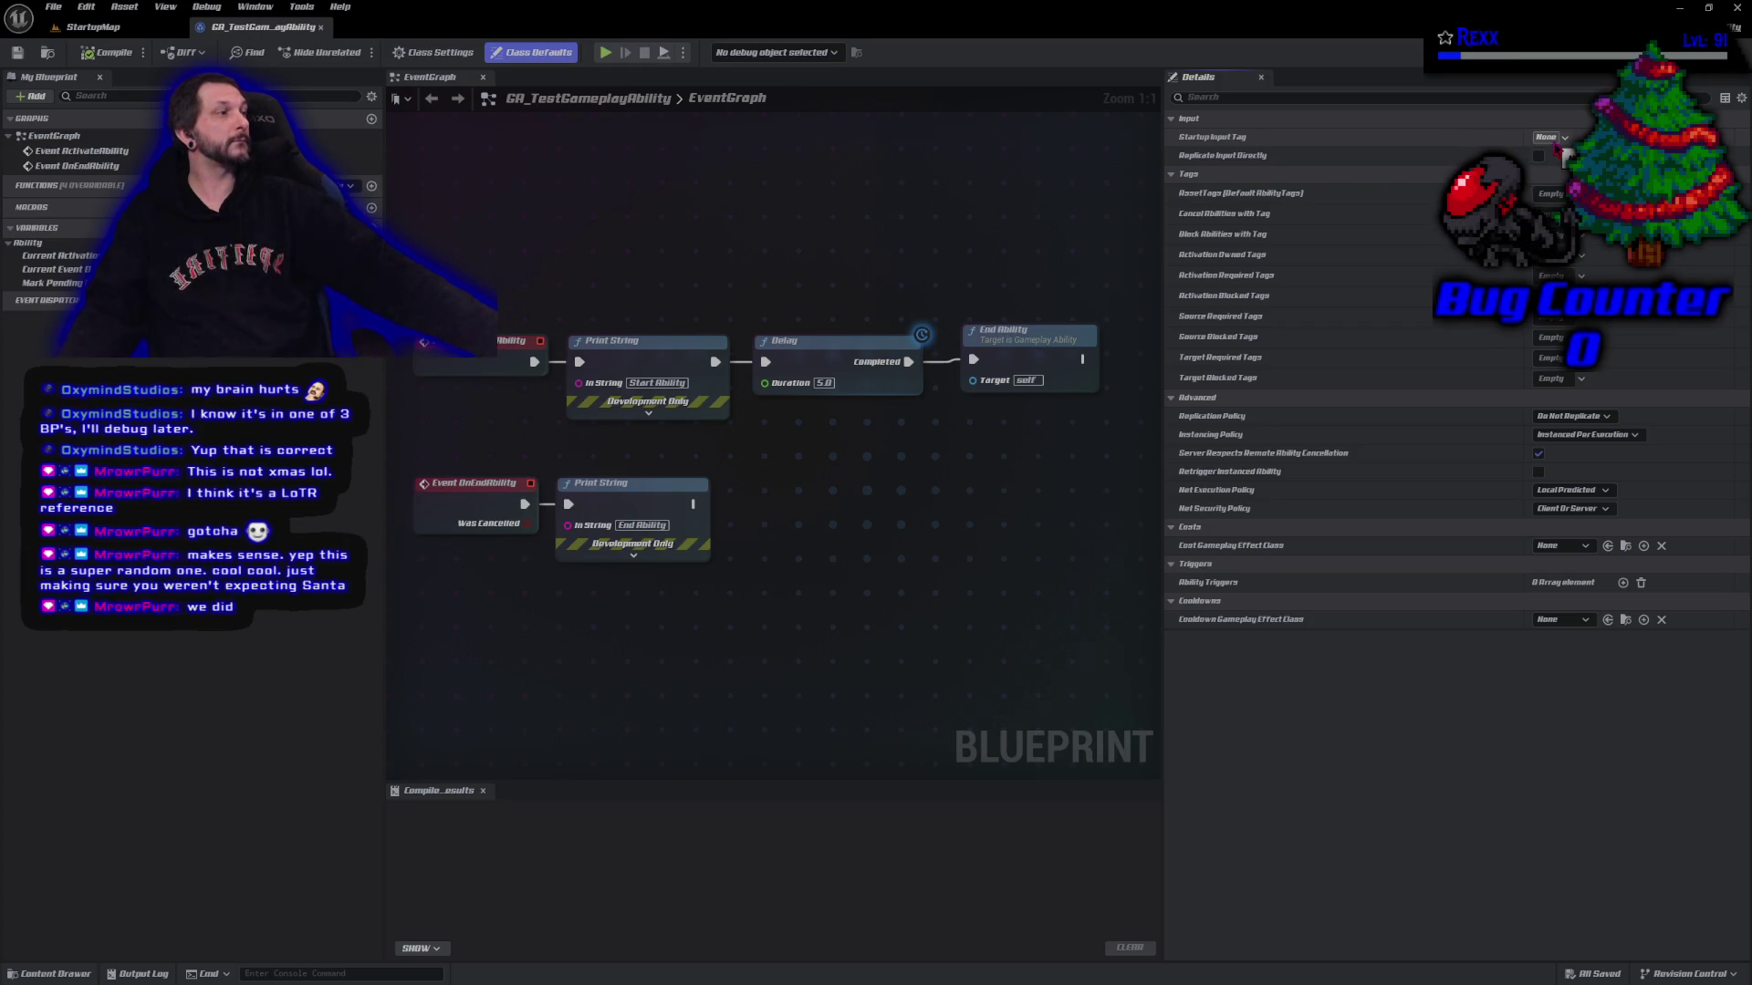
# Set GA_TestGameplayAbility's Startup Input Tag to InputTag.LMB, then compile and save it
pyautogui.click(1561, 145)
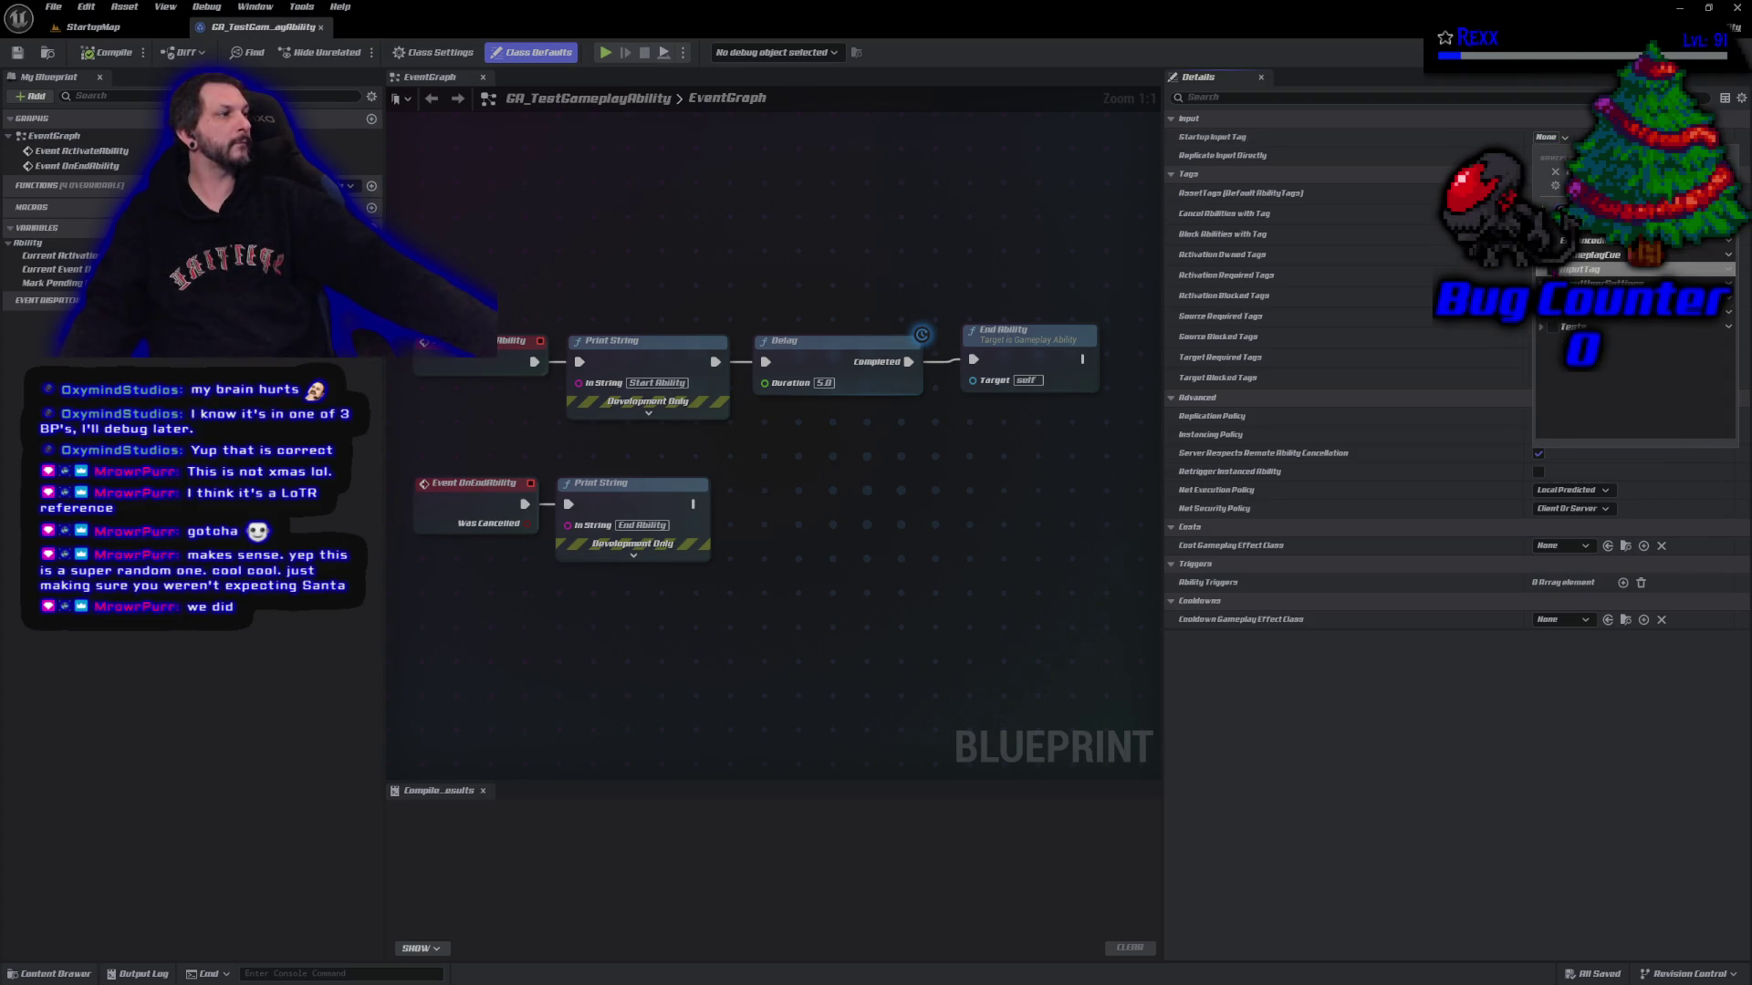
pyautogui.click(1542, 269)
pyautogui.click(1569, 342)
pyautogui.click(1432, 755)
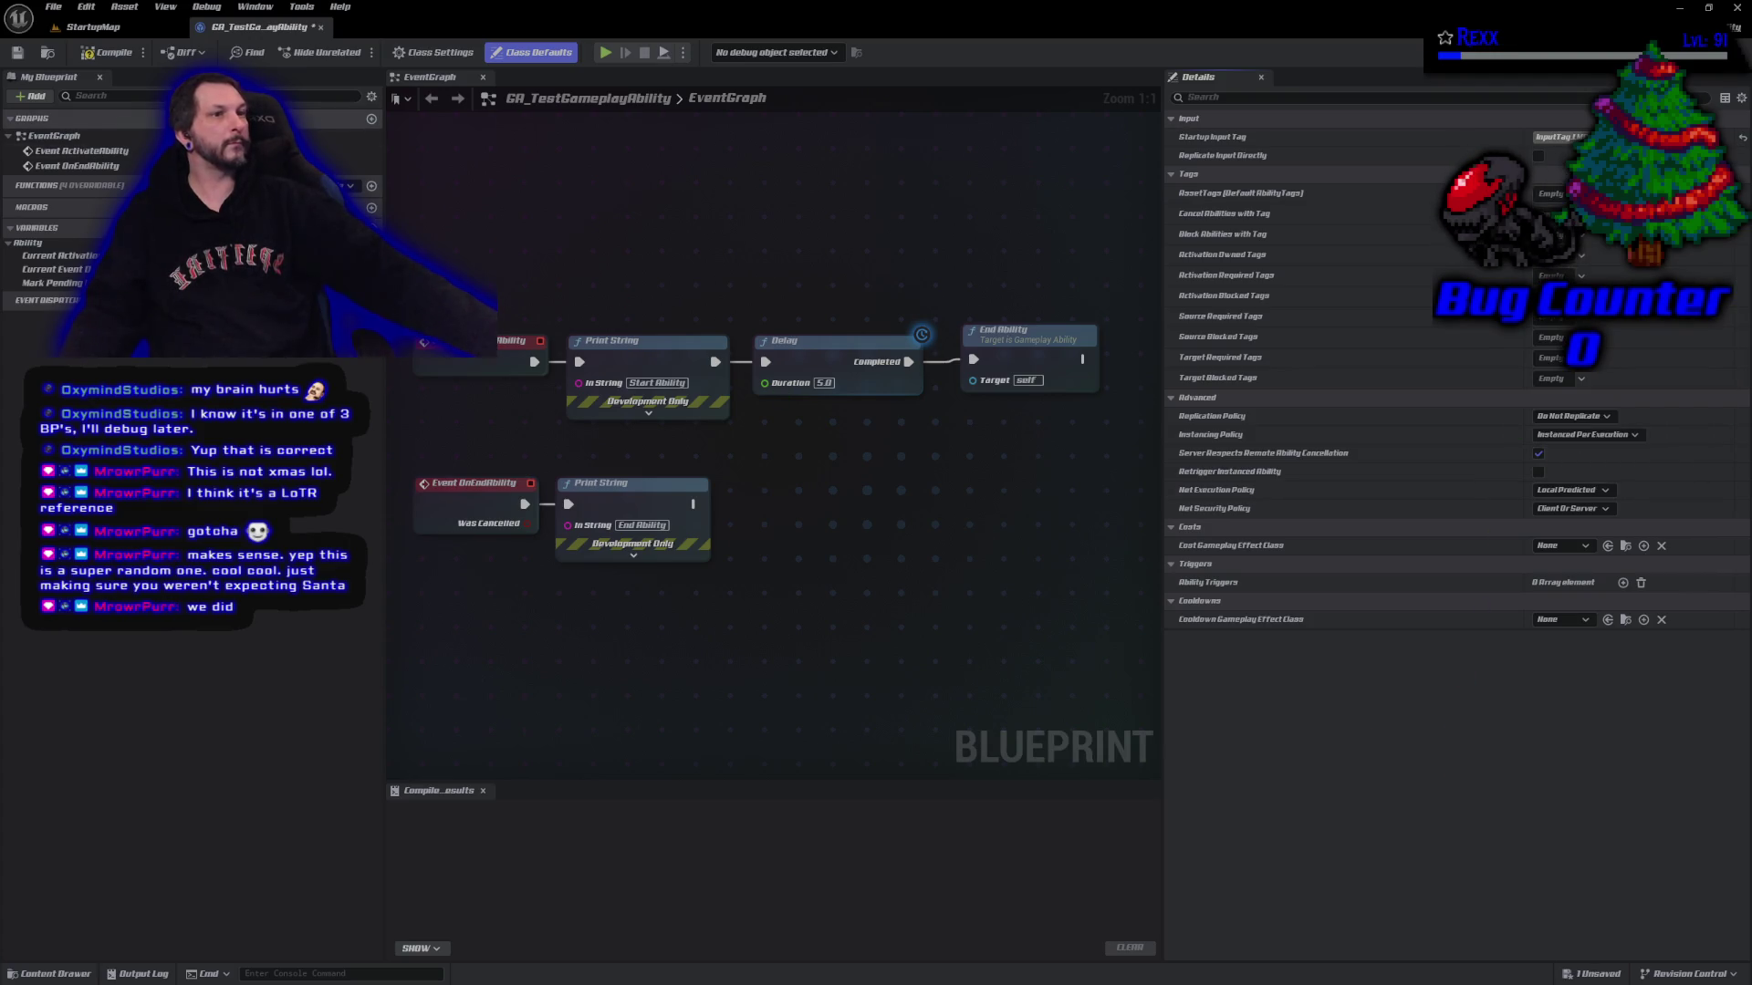
pyautogui.click(107, 52)
pyautogui.click(17, 52)
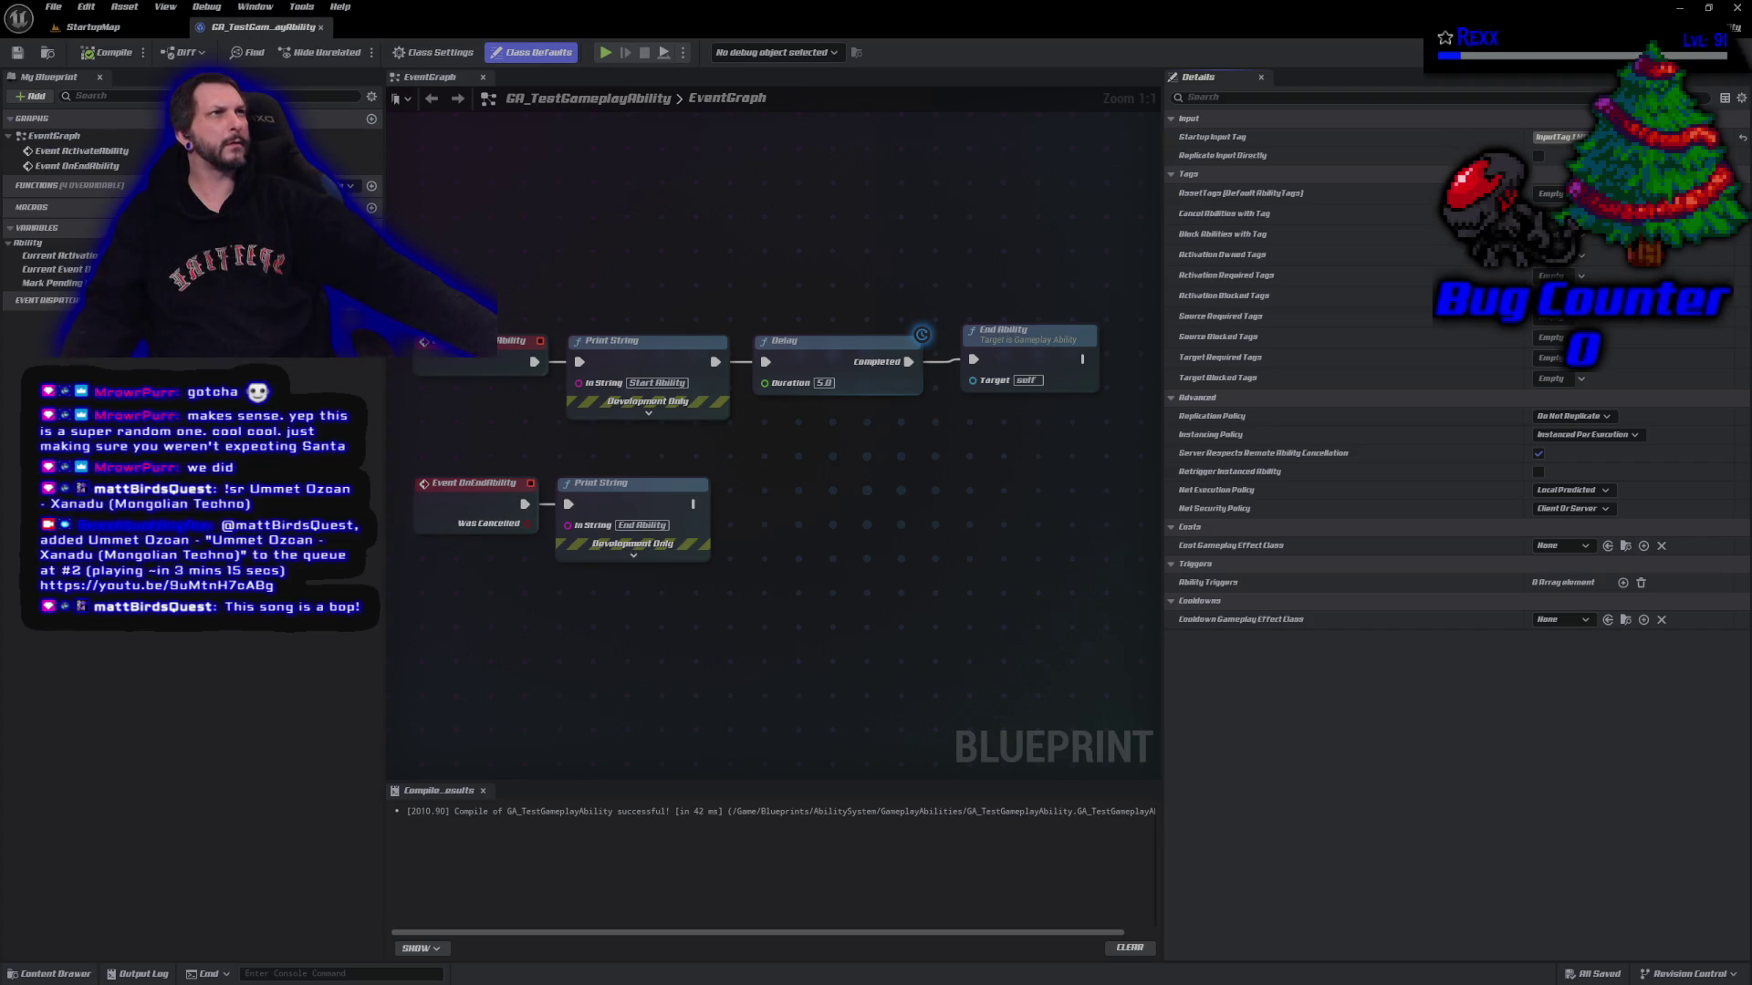
# Play StartupMap in the editor, trigger the test ability to log Start/End Ability, then stop
pyautogui.click(93, 27)
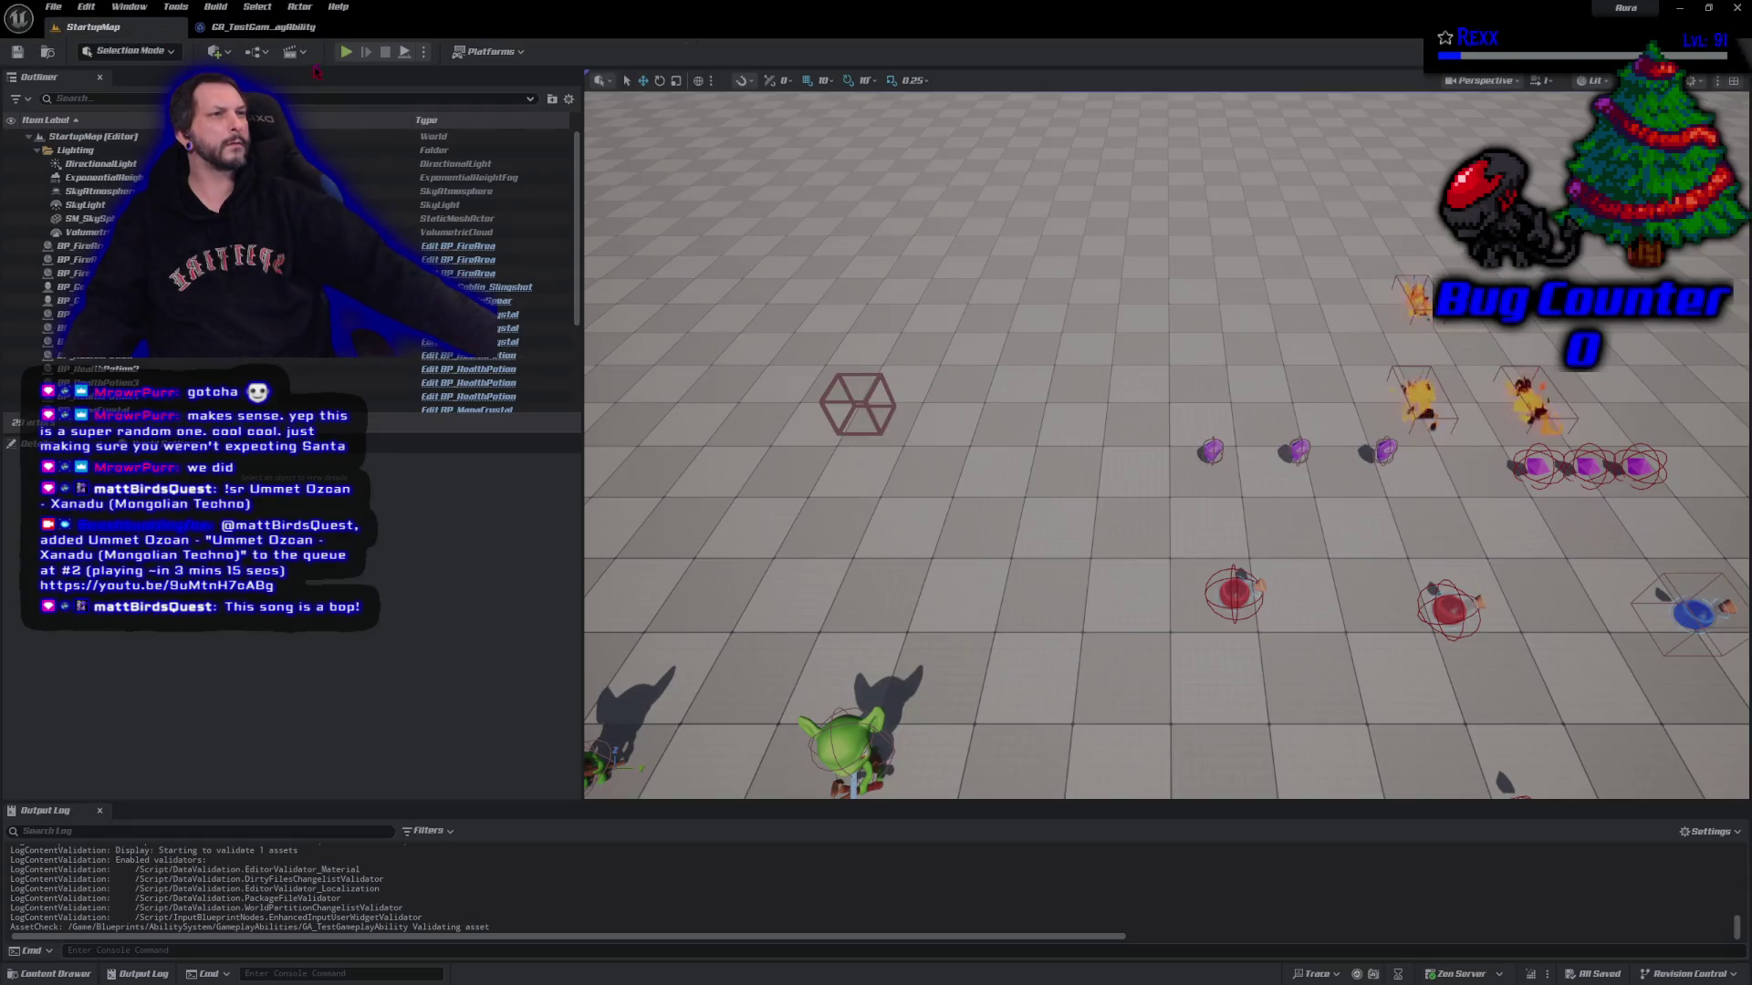
pyautogui.click(346, 51)
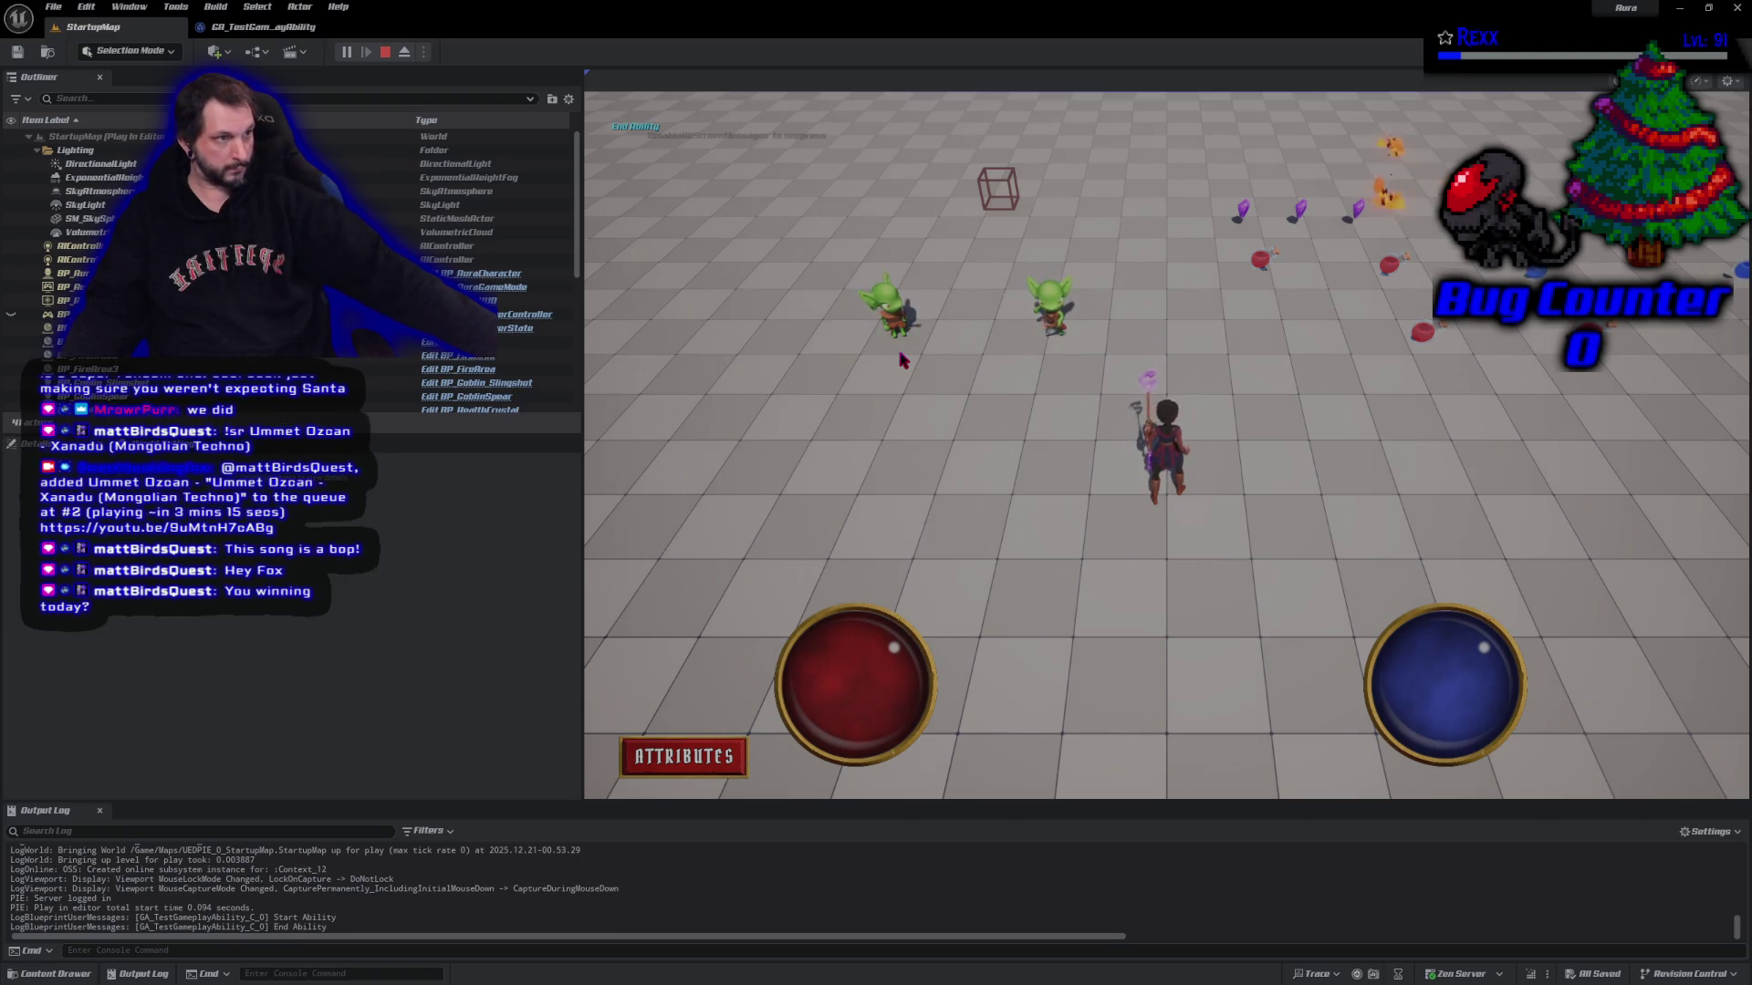
pyautogui.rightClick(902, 359)
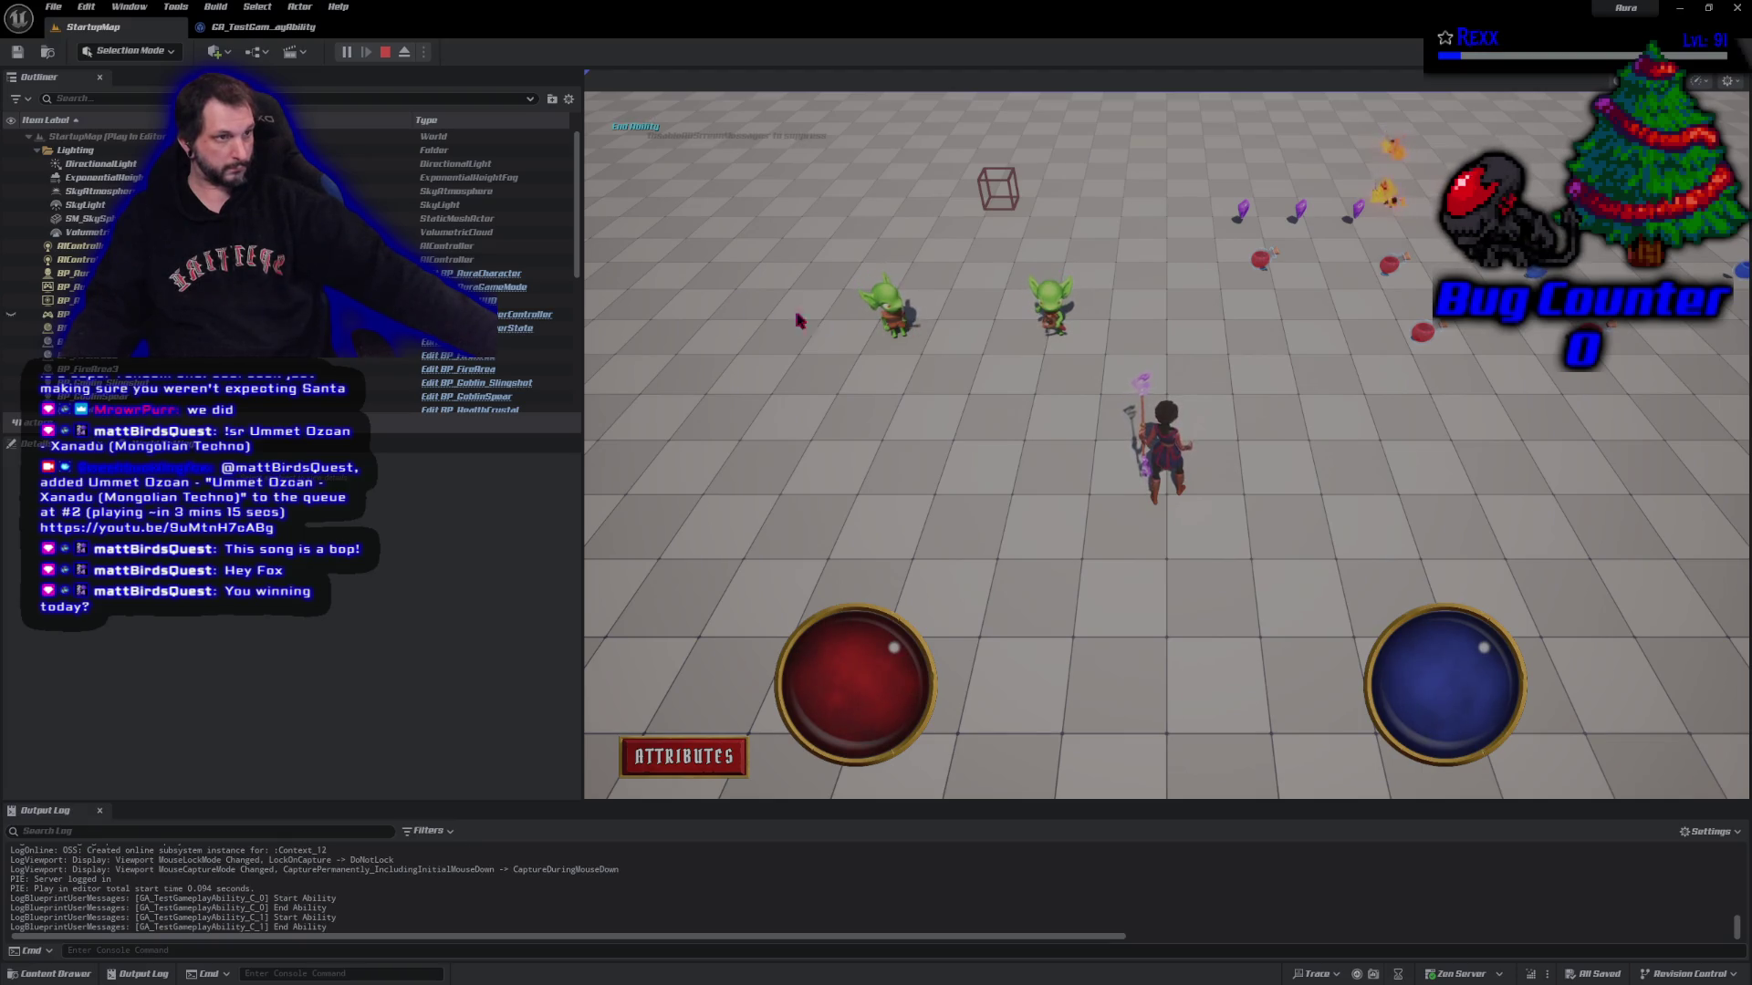
pyautogui.click(385, 52)
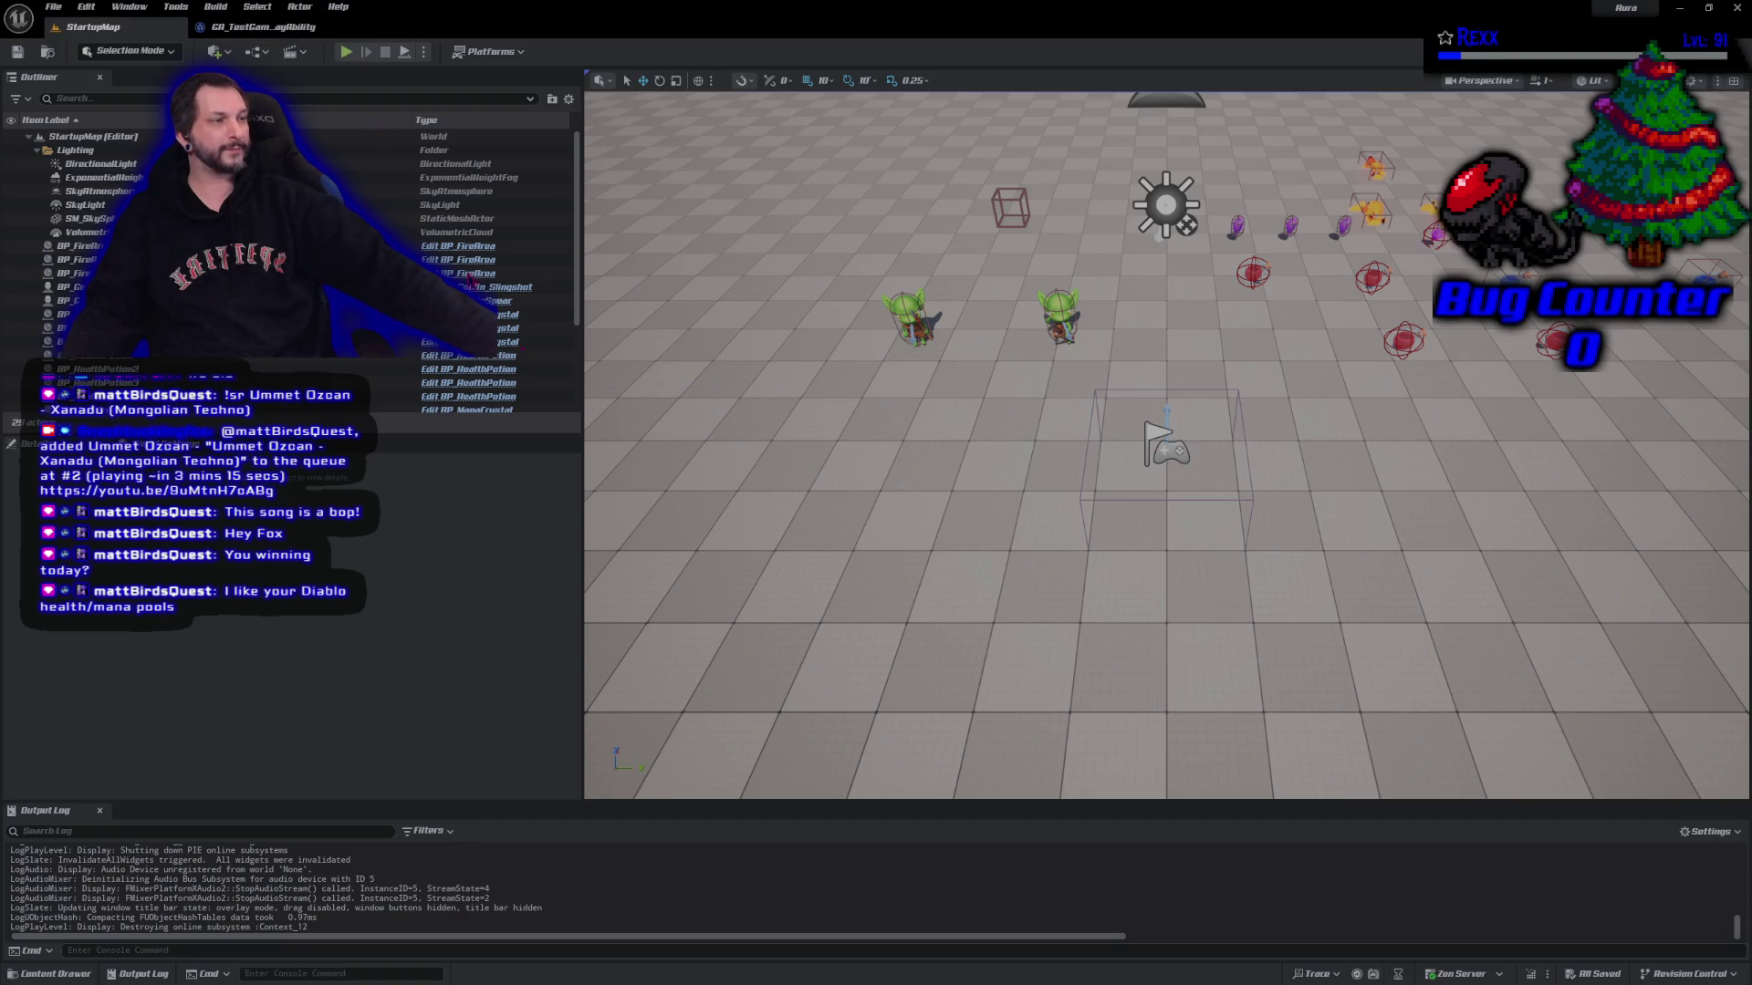
# Move the Udemy course browser onto this screen, then bring up GitHub Desktop's 12 changed files
pyautogui.moveTo(638, 2)
pyautogui.mouseDown()
pyautogui.moveTo(911, 226)
pyautogui.moveTo(1012, 2)
pyautogui.moveTo(438, 0)
pyautogui.mouseUp()
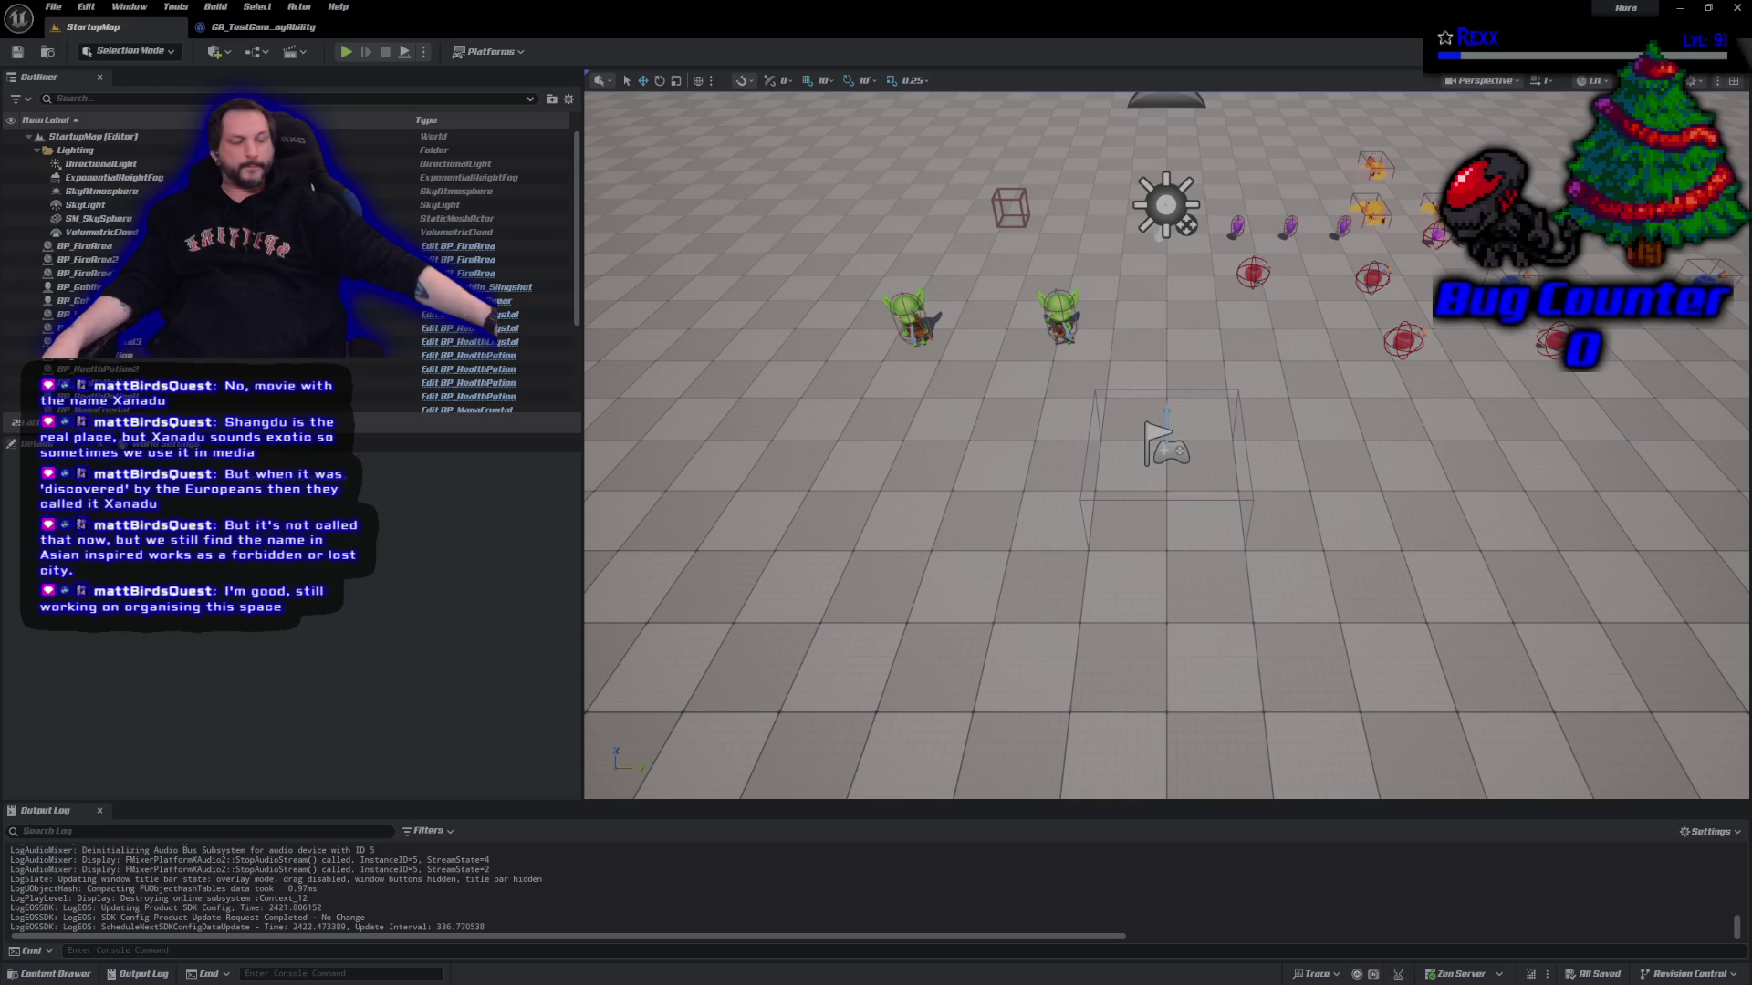
pyautogui.hotkey('alt', 'Tab')
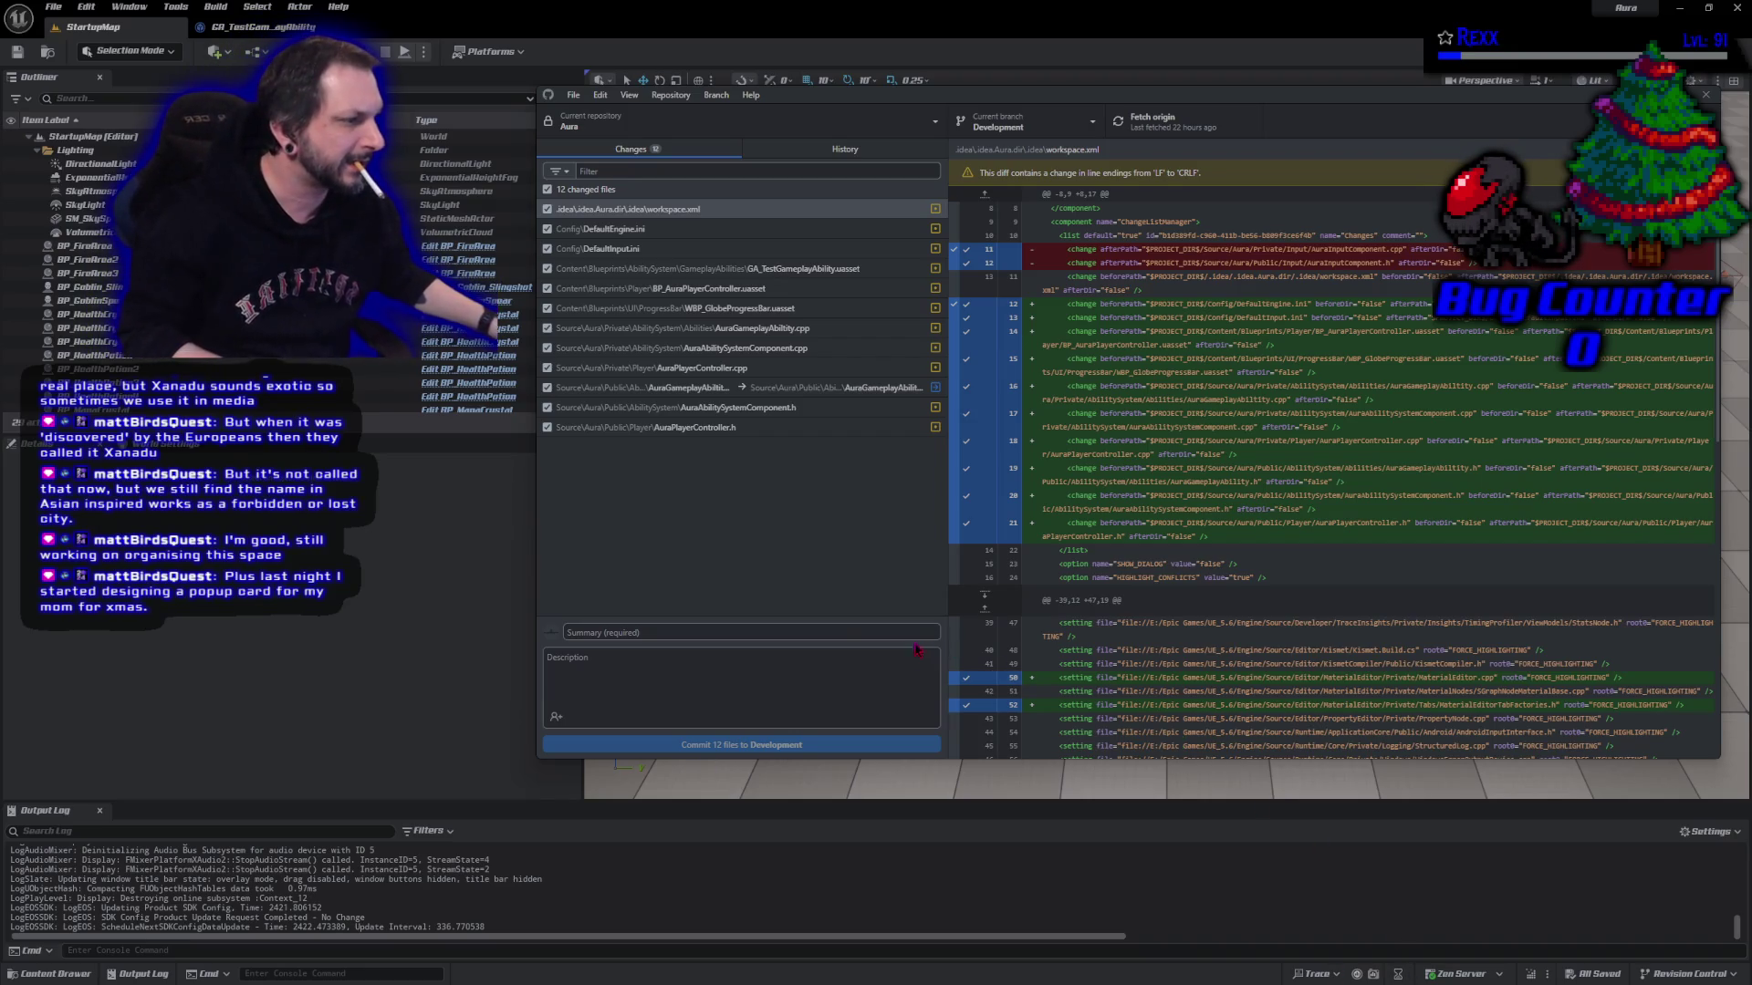
# Commit the 12 changed files to Development with the summary 'Activating Abilities'
pyautogui.click(835, 632)
pyautogui.write('Ad')
pyautogui.write('ng aBILITIES')
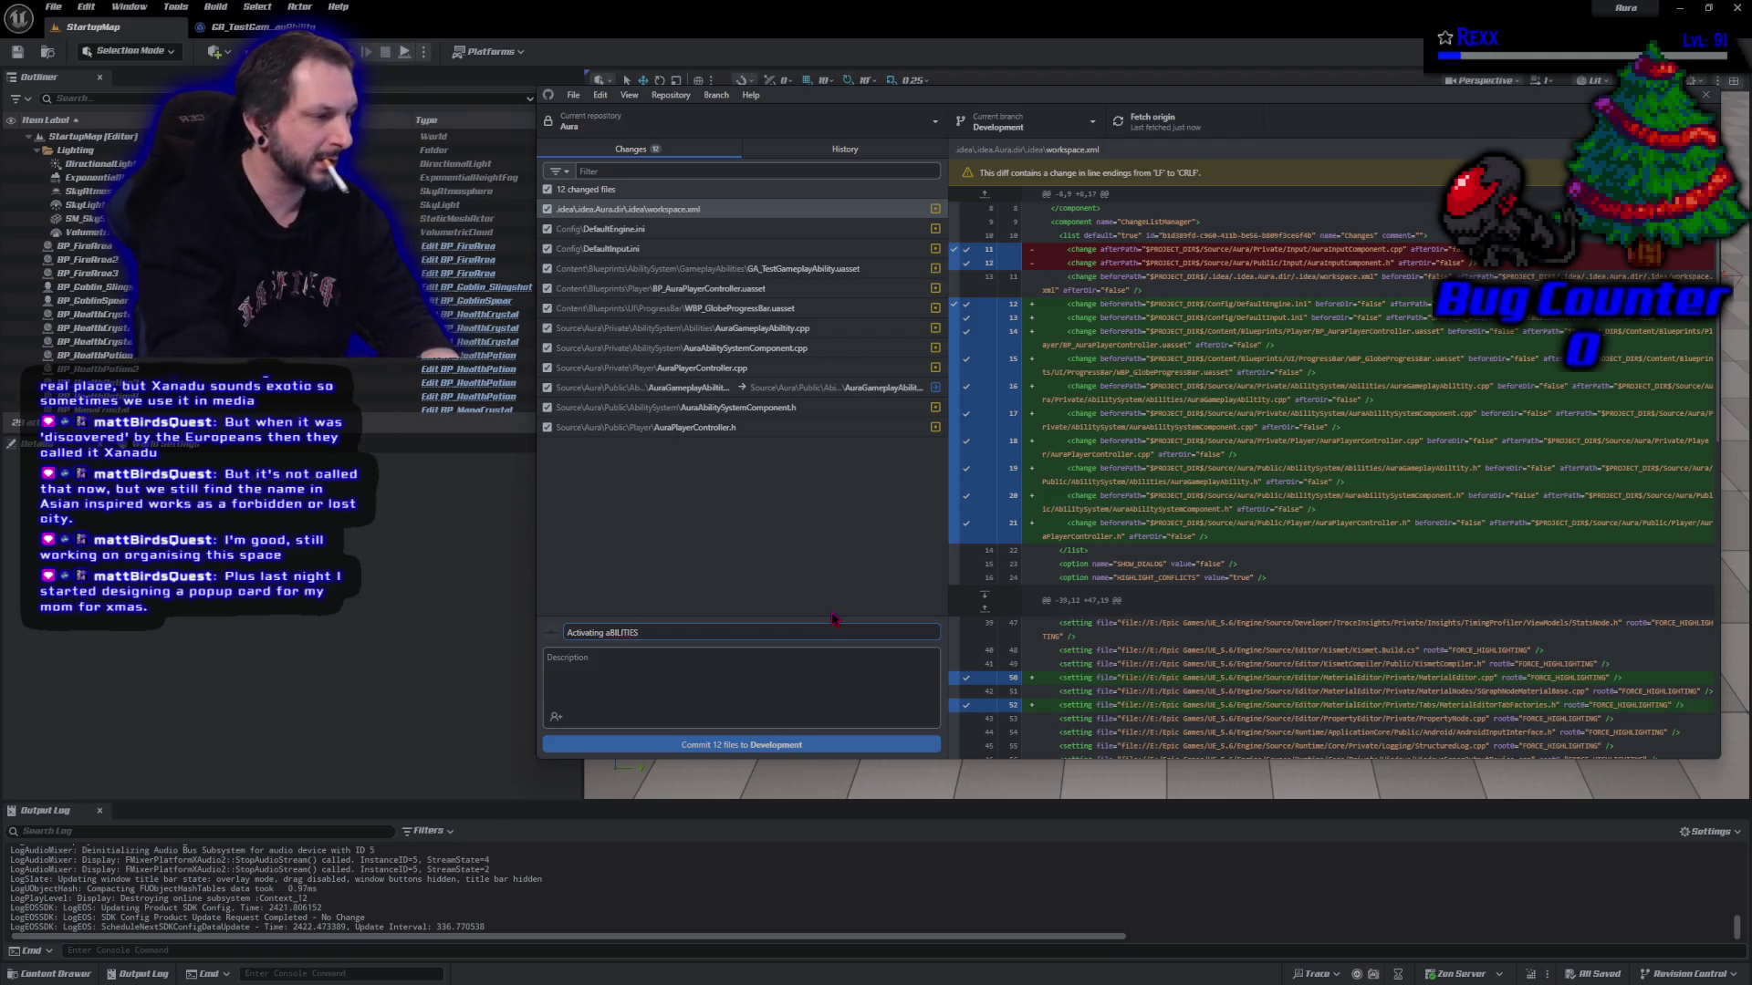
pyautogui.hotkey('ctrl', 'shift', 'Left')
pyautogui.write('Abilities')
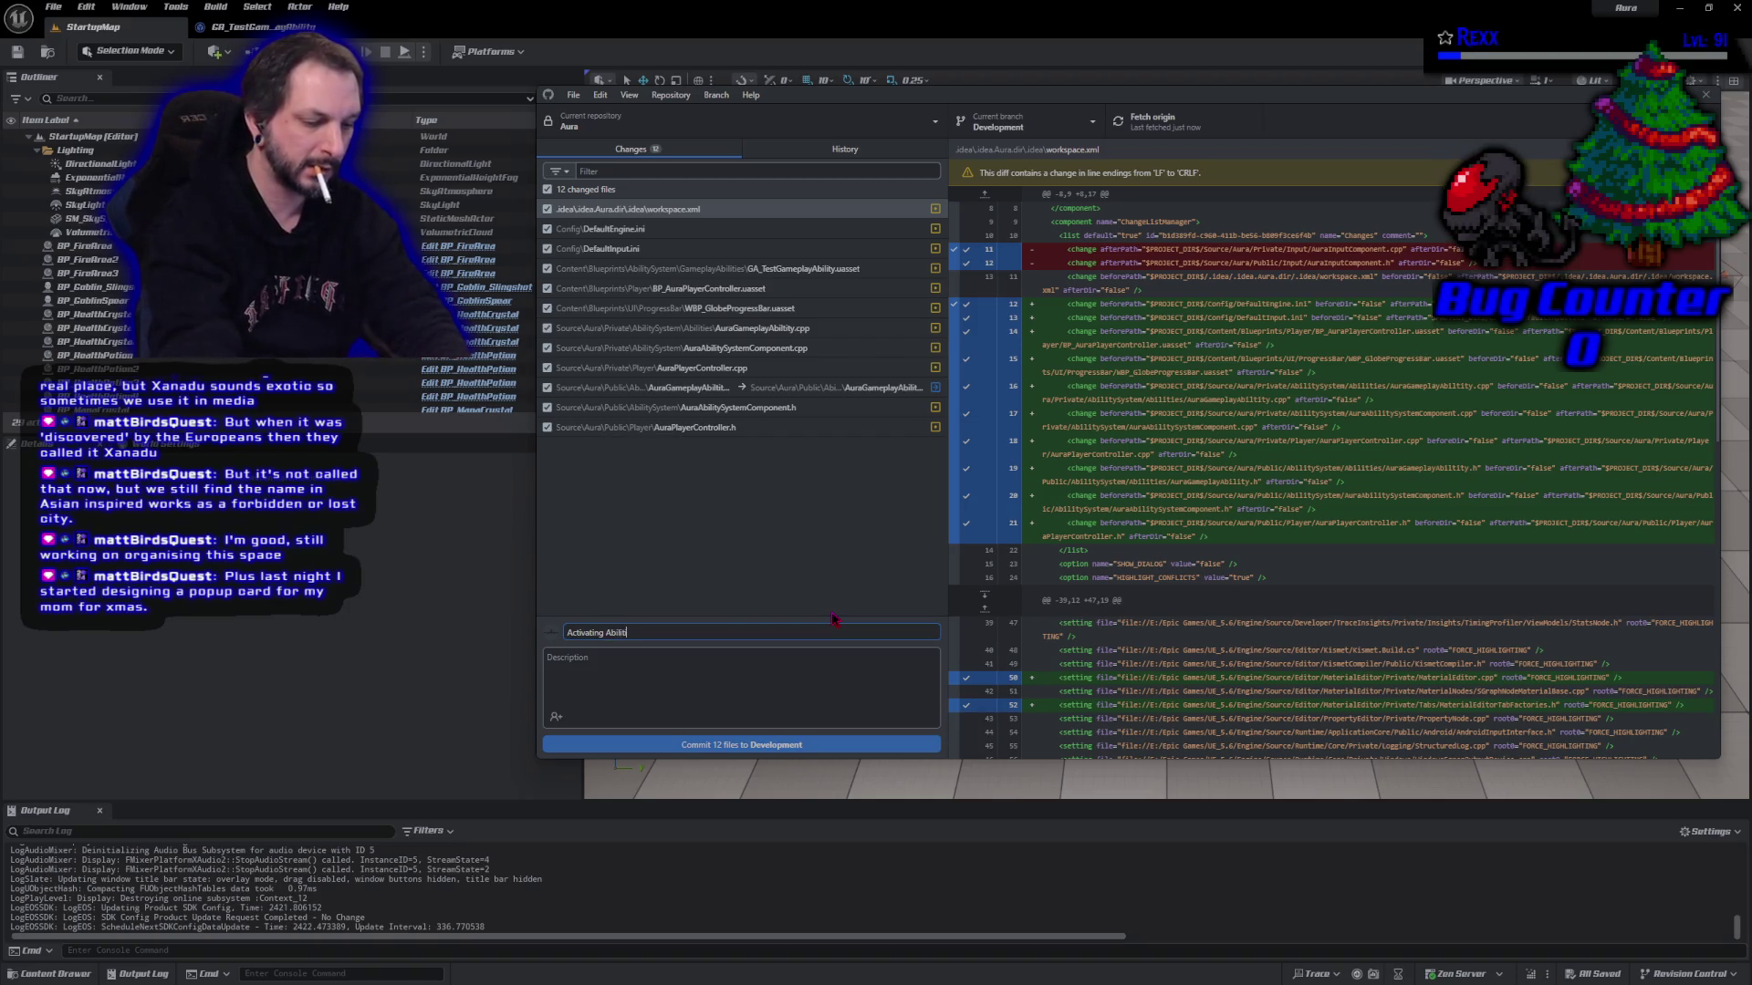
pyautogui.click(667, 746)
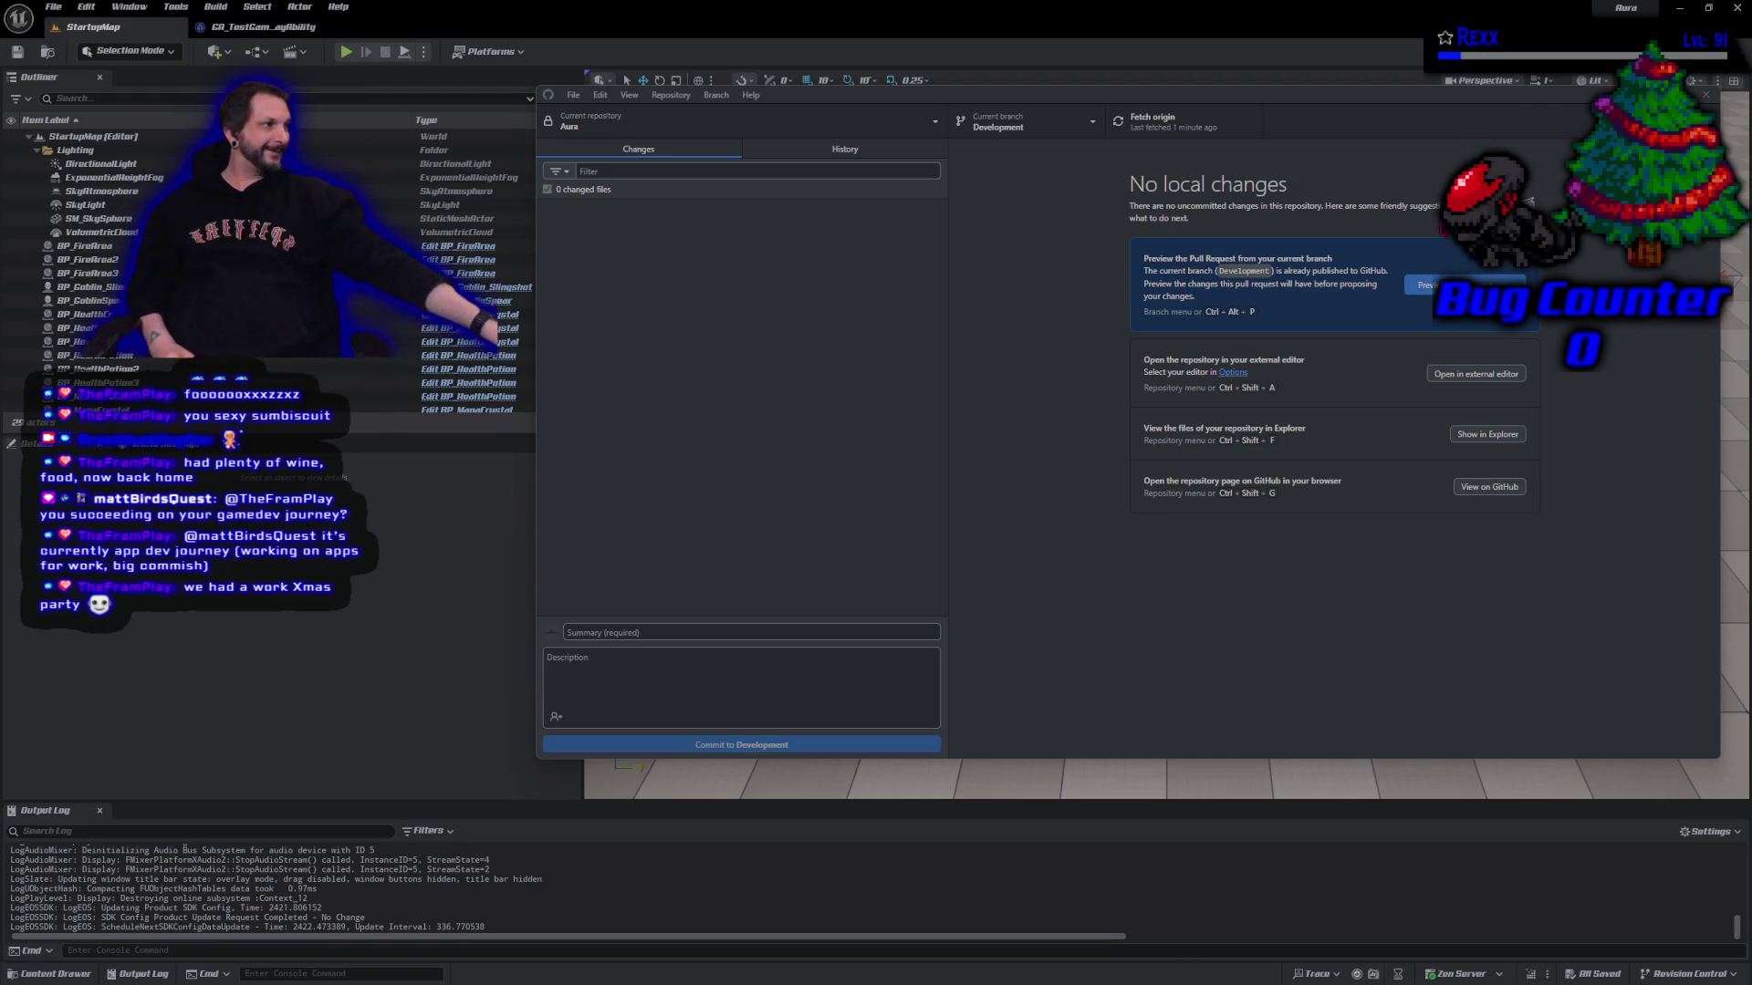
# Close the GitHub Desktop window
pyautogui.click(1705, 93)
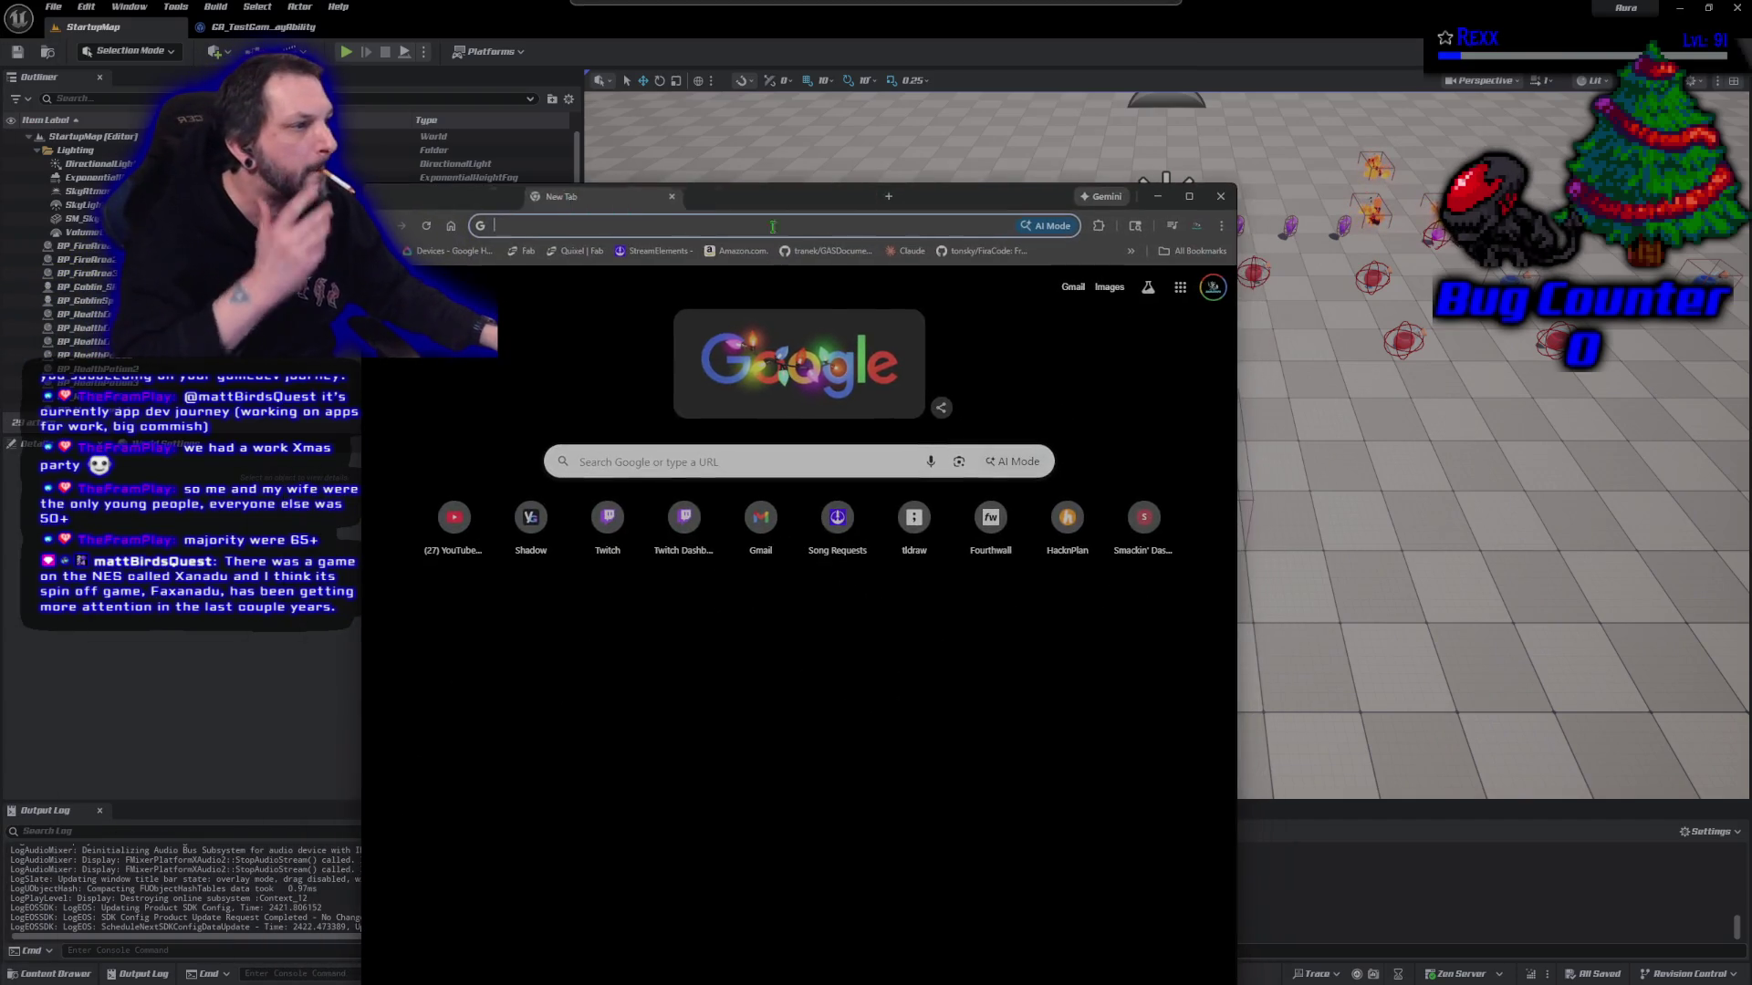
# Search Google for 'nes xanadu' and scroll through the results
pyautogui.click(663, 452)
pyautogui.write('nes')
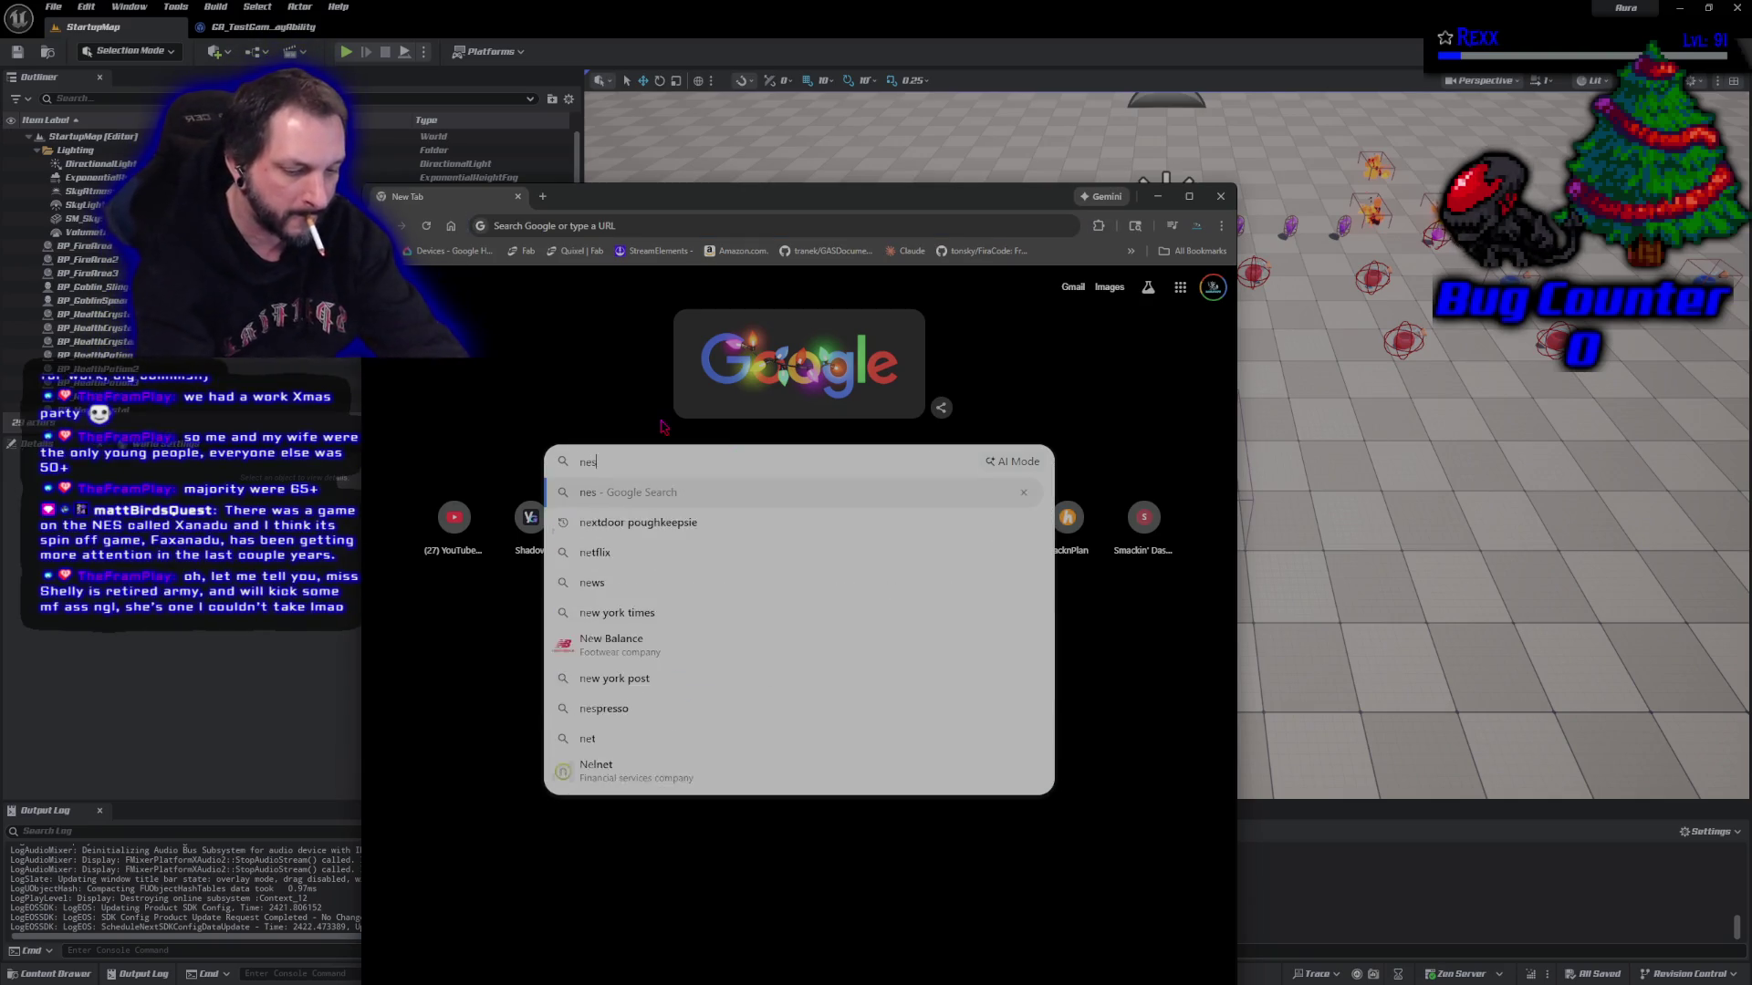
pyautogui.write(' xanadu')
pyautogui.press('Return')
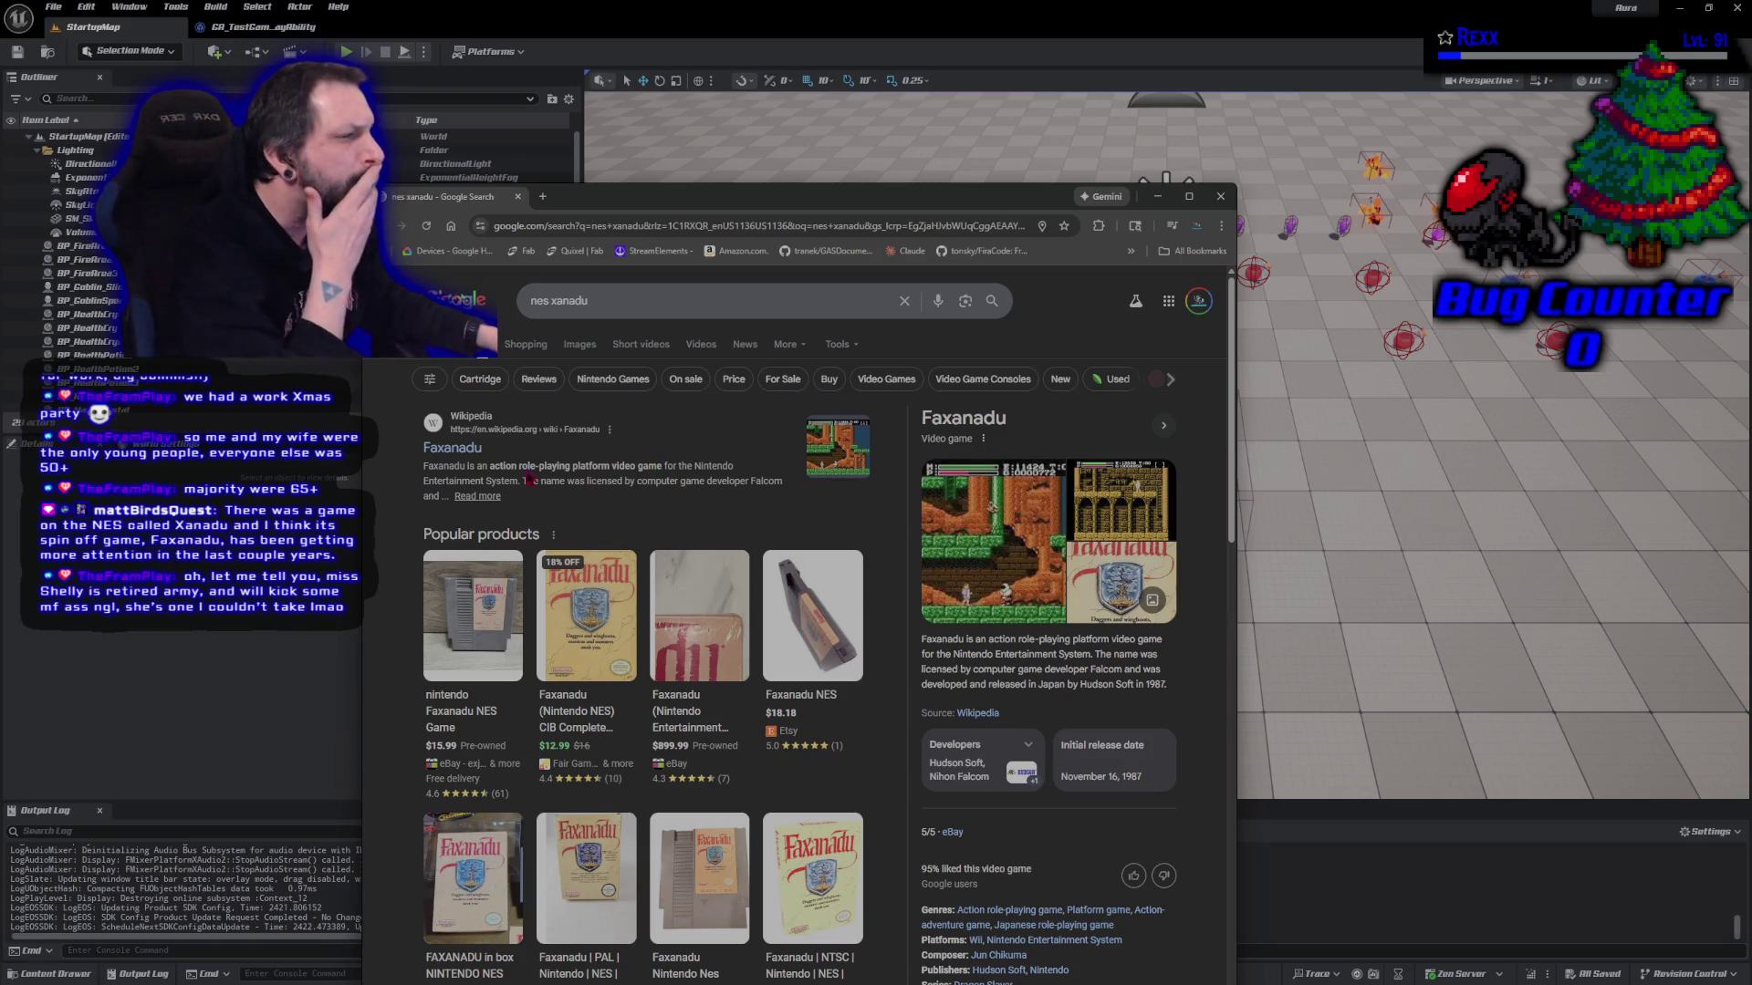
pyautogui.scroll(-4, 634, 508)
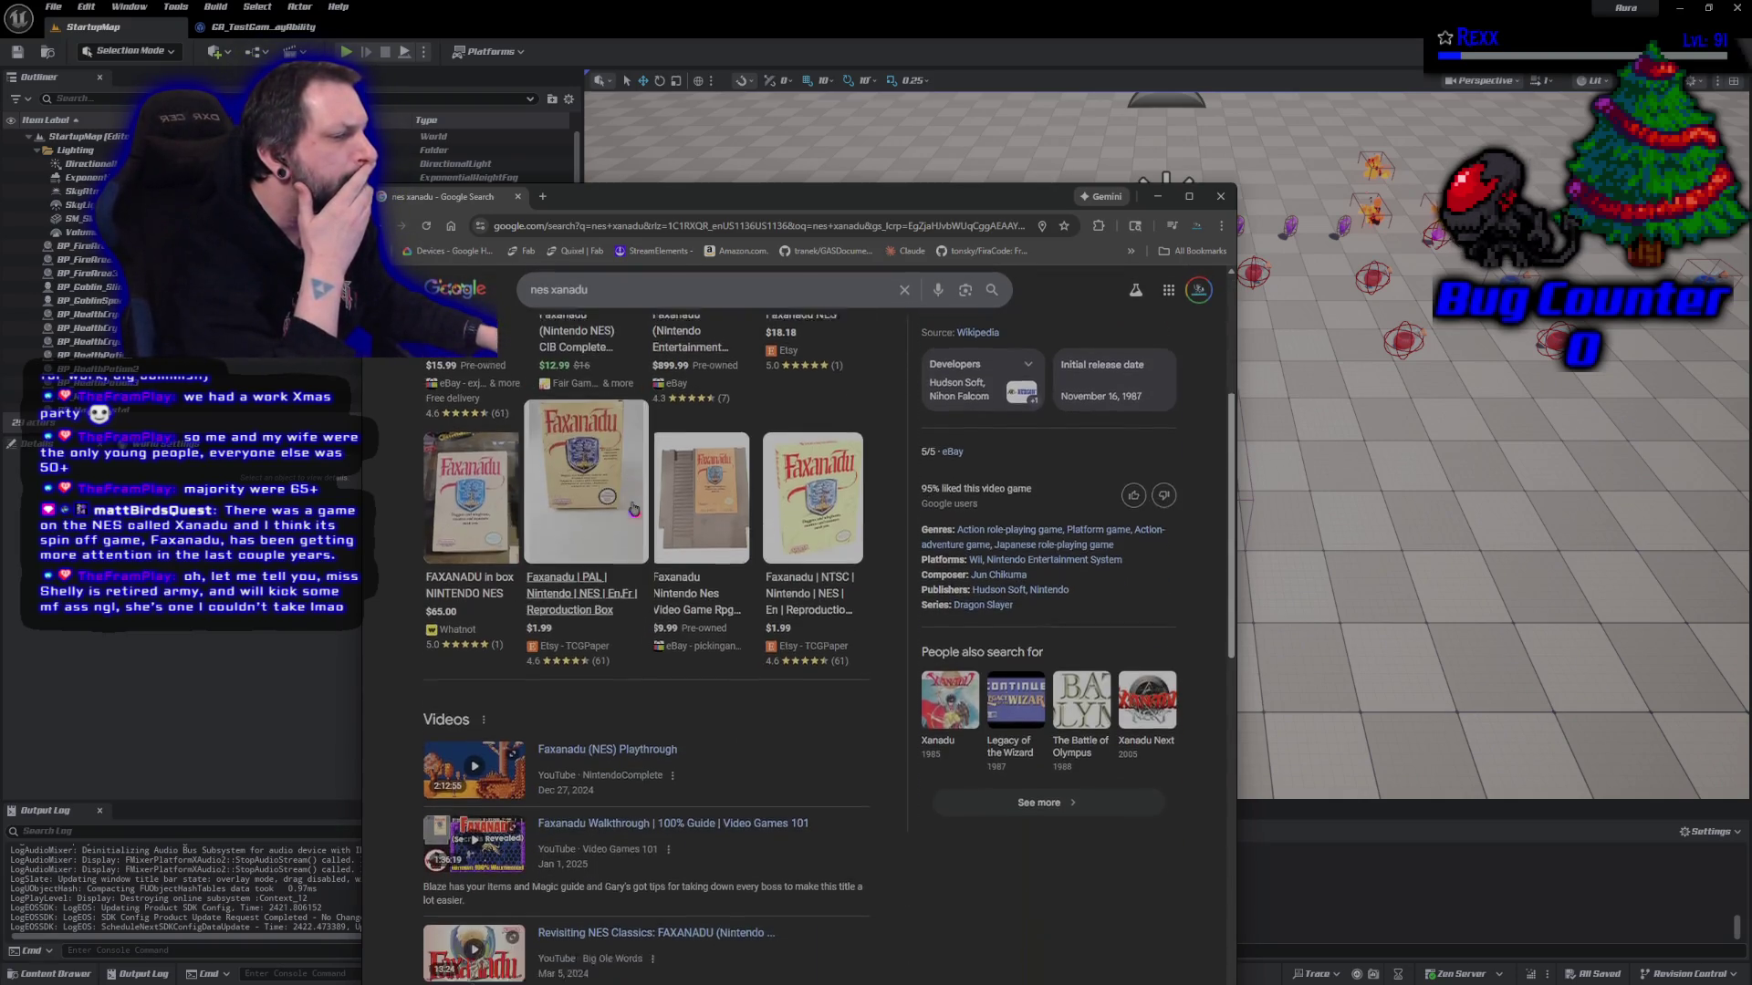
pyautogui.scroll(-2, 634, 508)
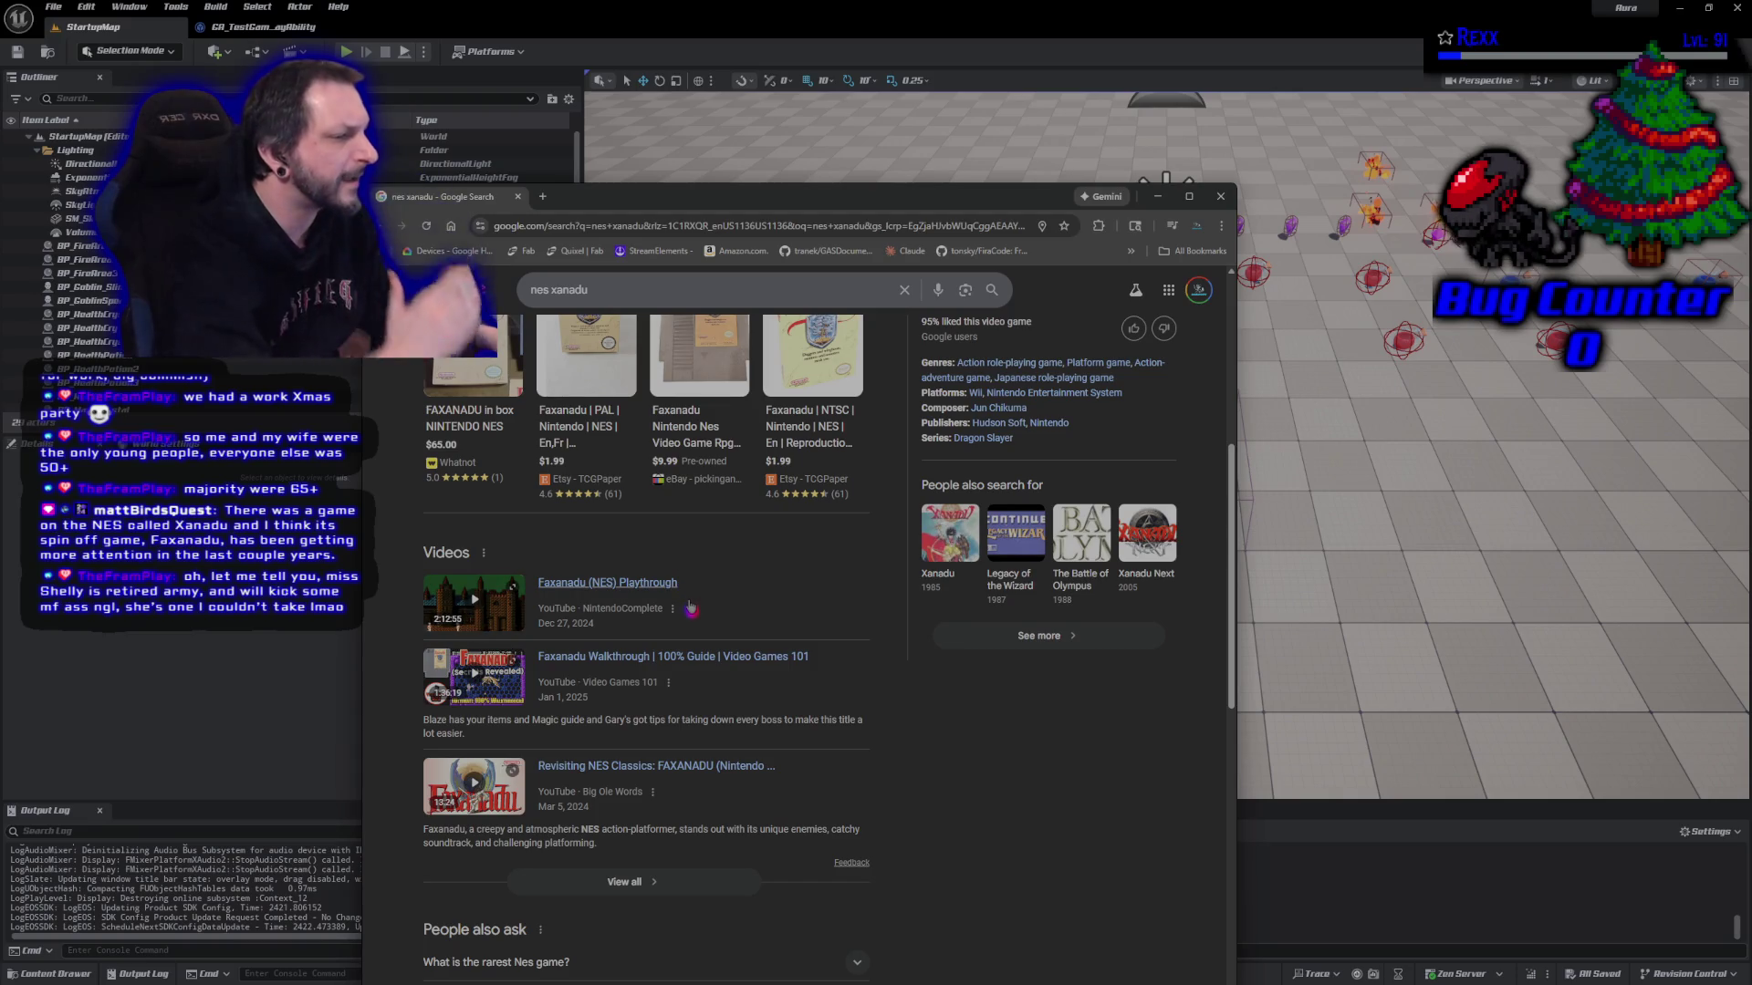
pyautogui.scroll(6, 691, 609)
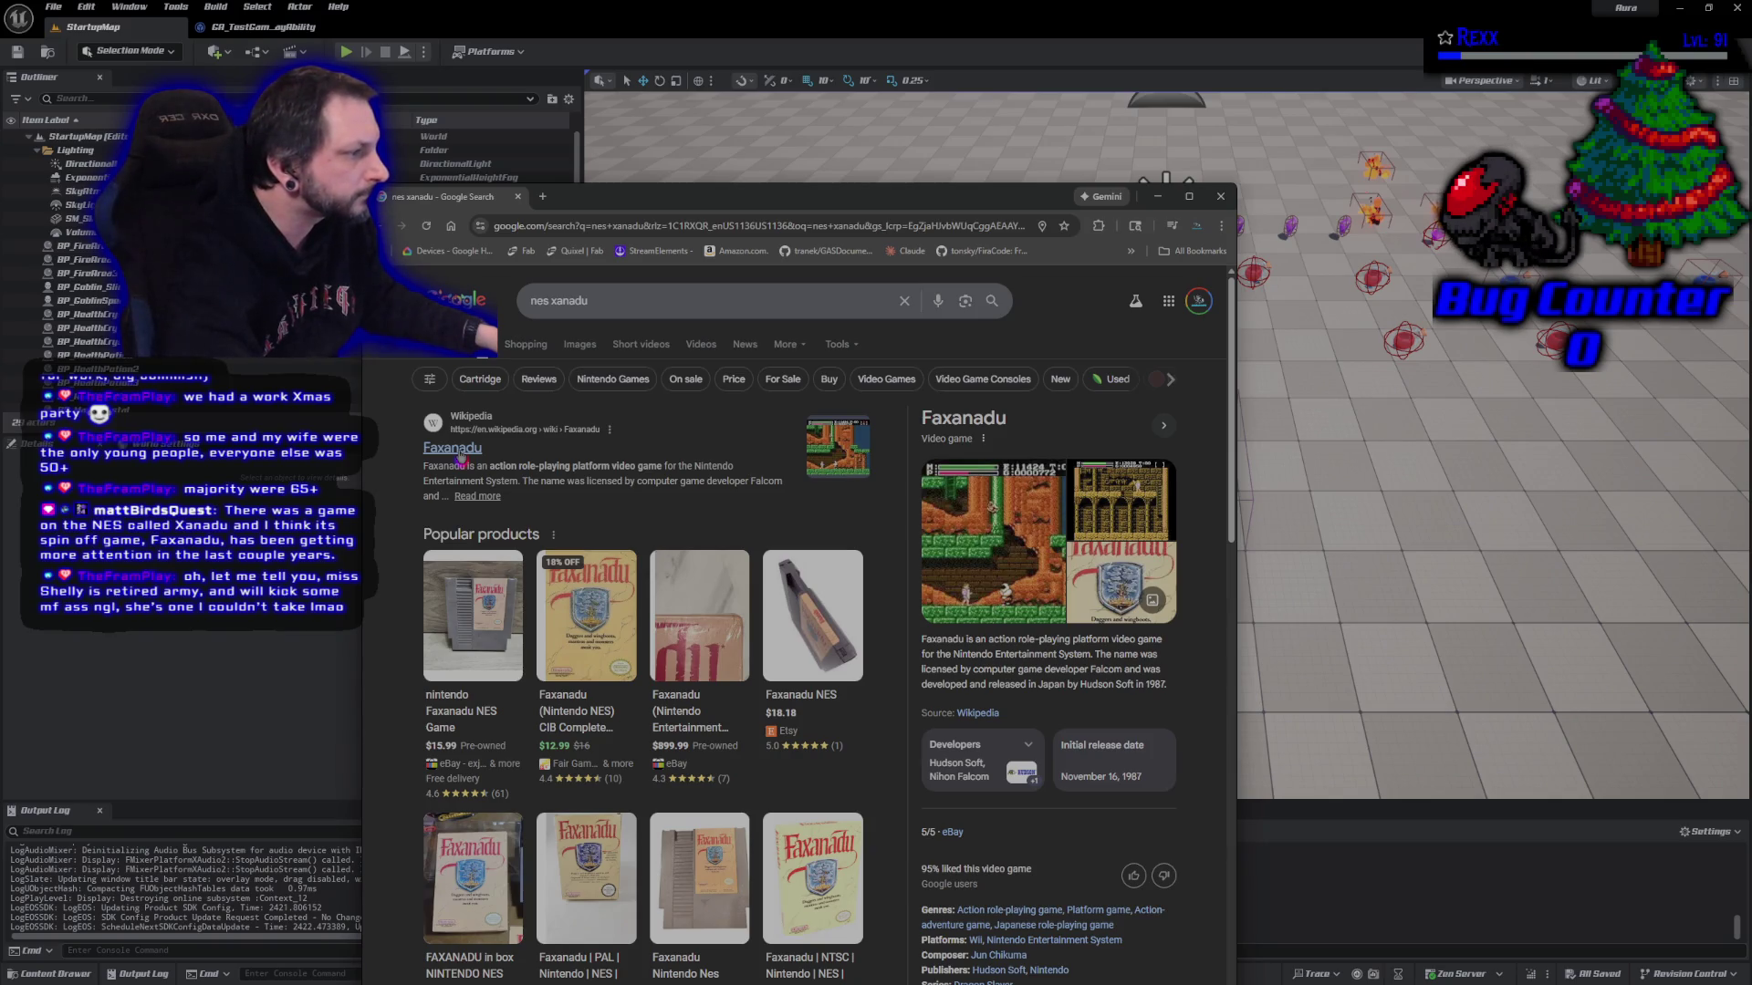
# Open the Faxanadu Wikipedia article, go back to browse the results, then reopen it
pyautogui.click(461, 453)
pyautogui.scroll(-9, 518, 564)
pyautogui.scroll(-3, 518, 564)
pyautogui.hotkey('alt', 'Left')
pyautogui.scroll(-4, 522, 580)
pyautogui.scroll(-6, 526, 592)
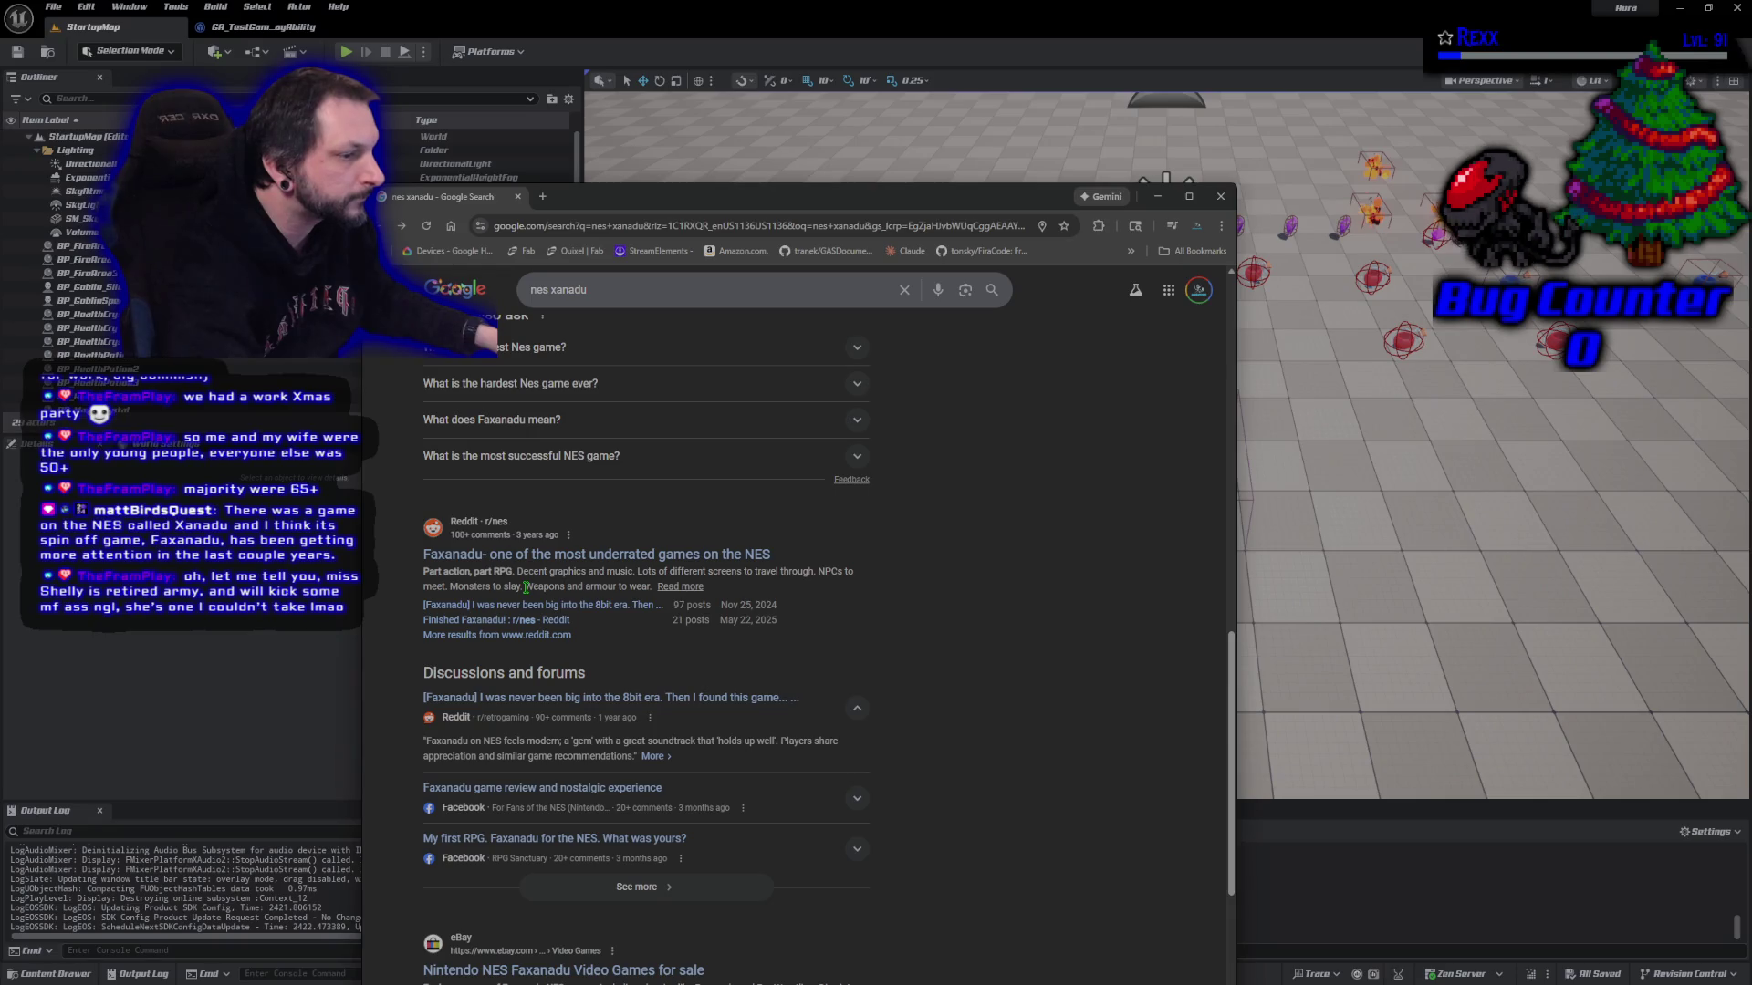
pyautogui.scroll(-4, 529, 587)
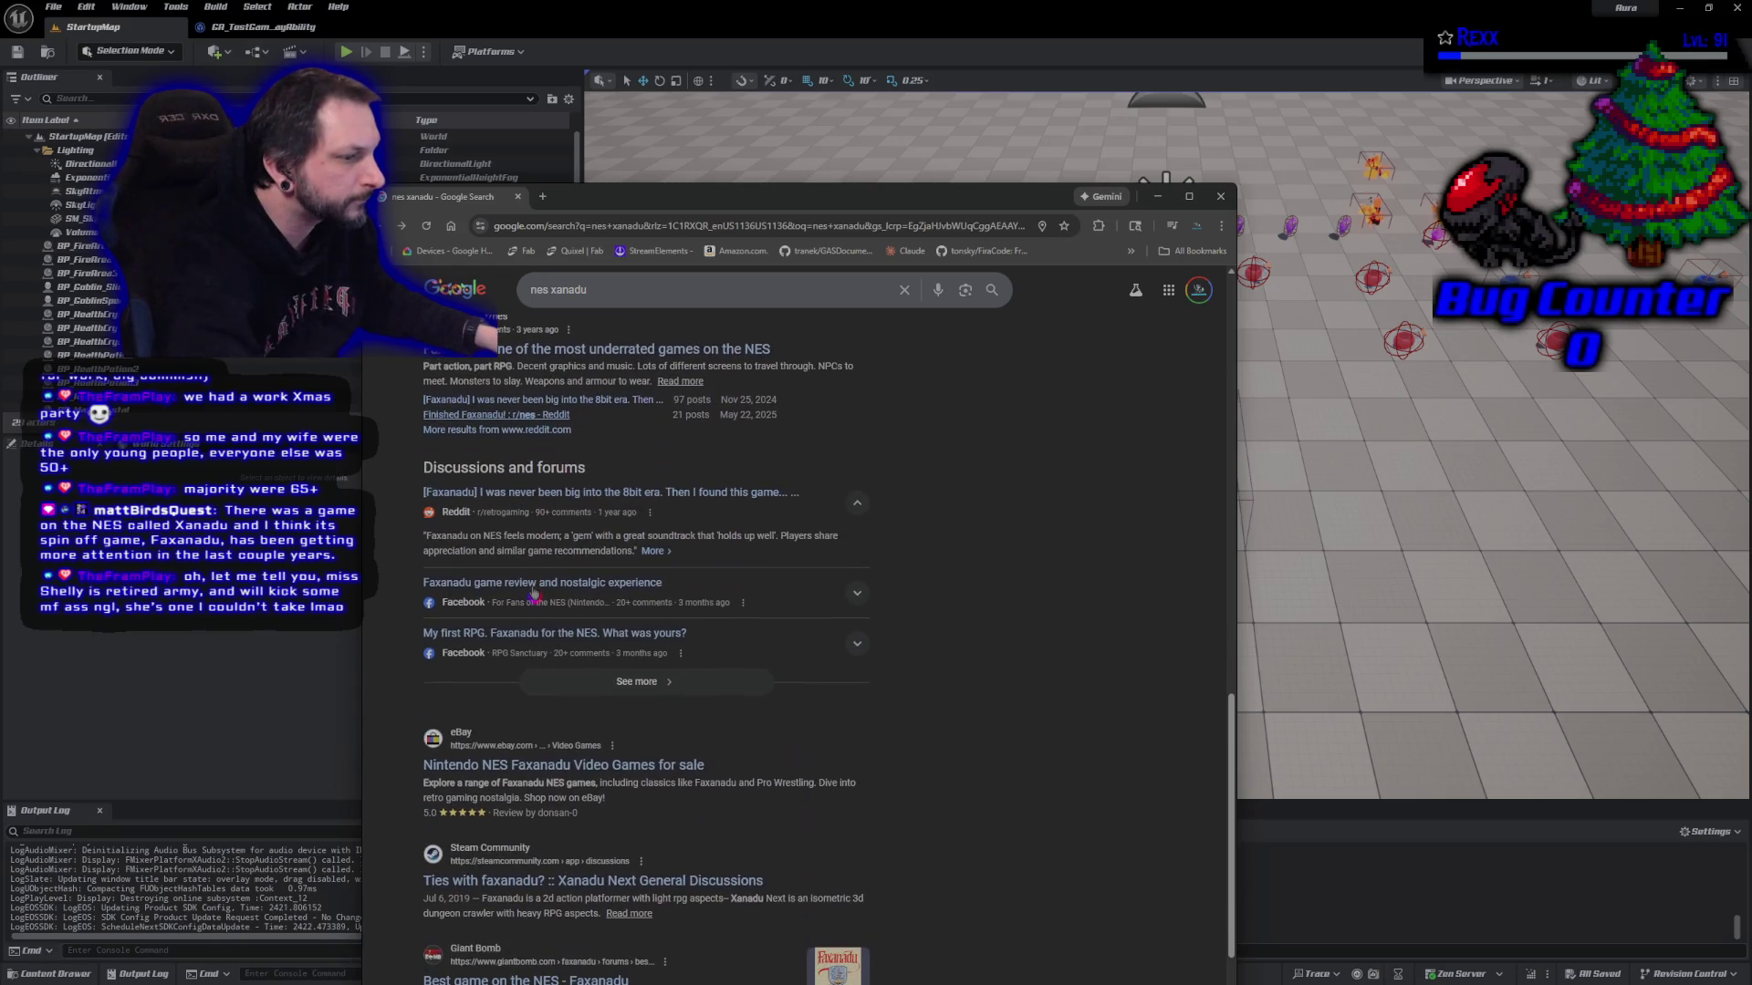
pyautogui.scroll(-2, 535, 593)
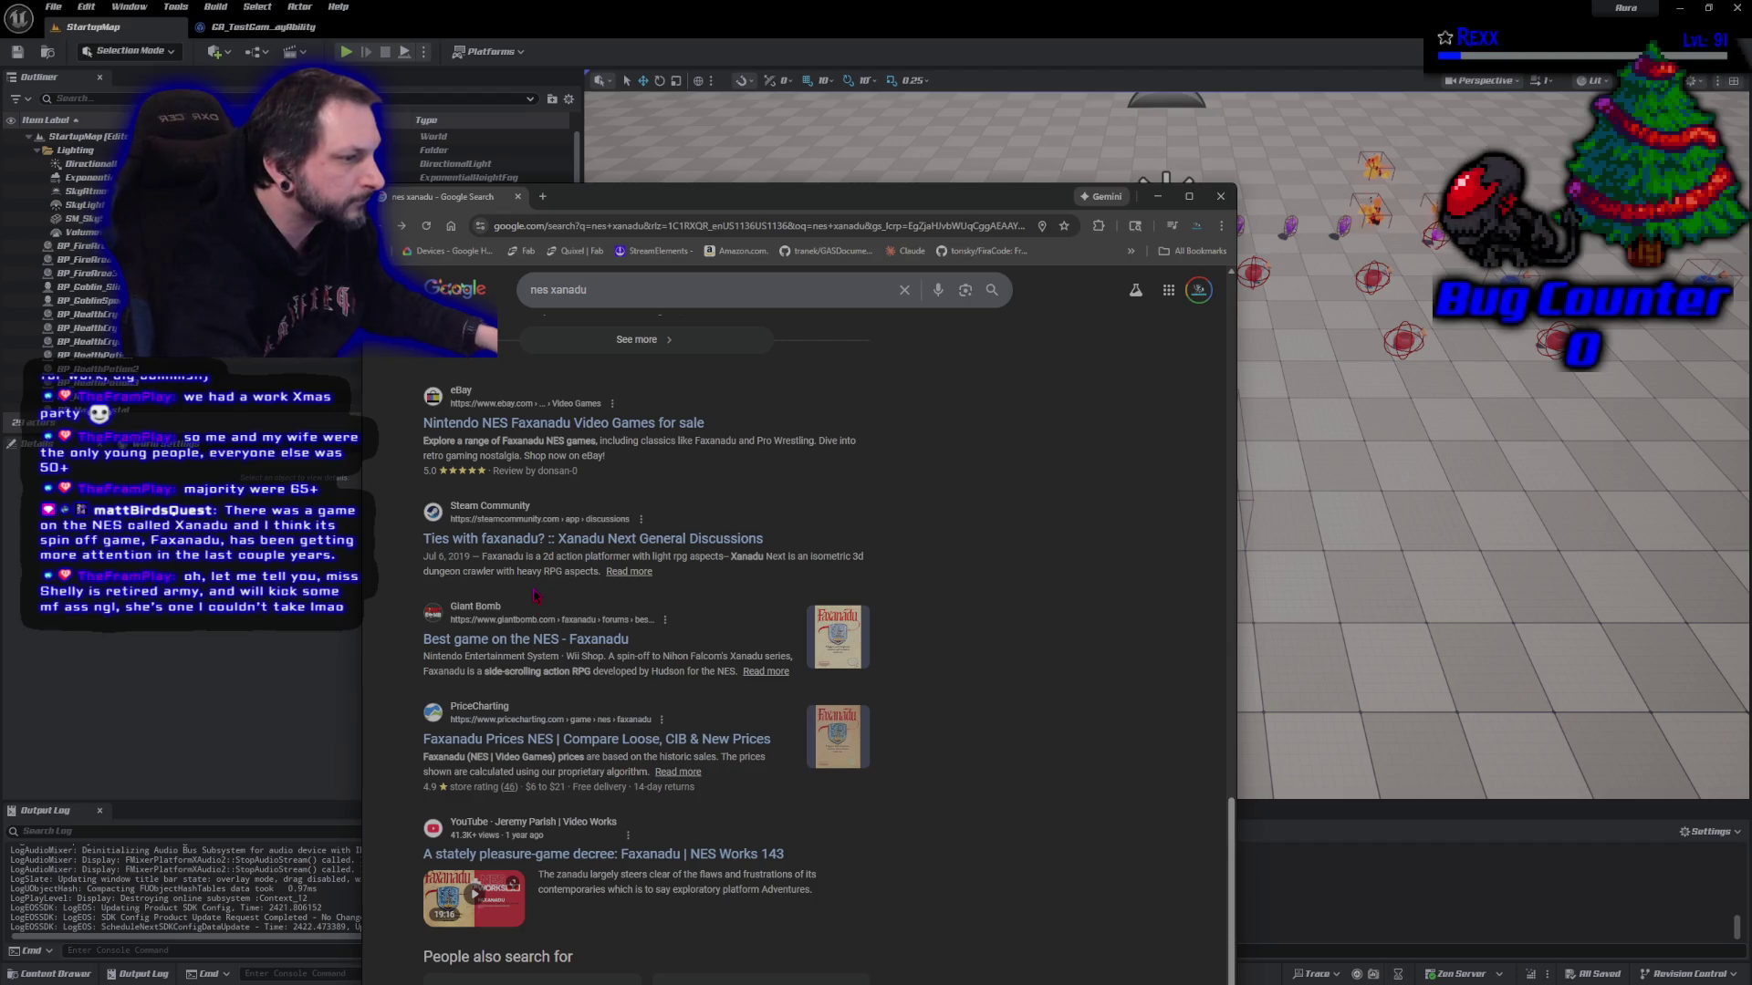
pyautogui.scroll(10, 573, 641)
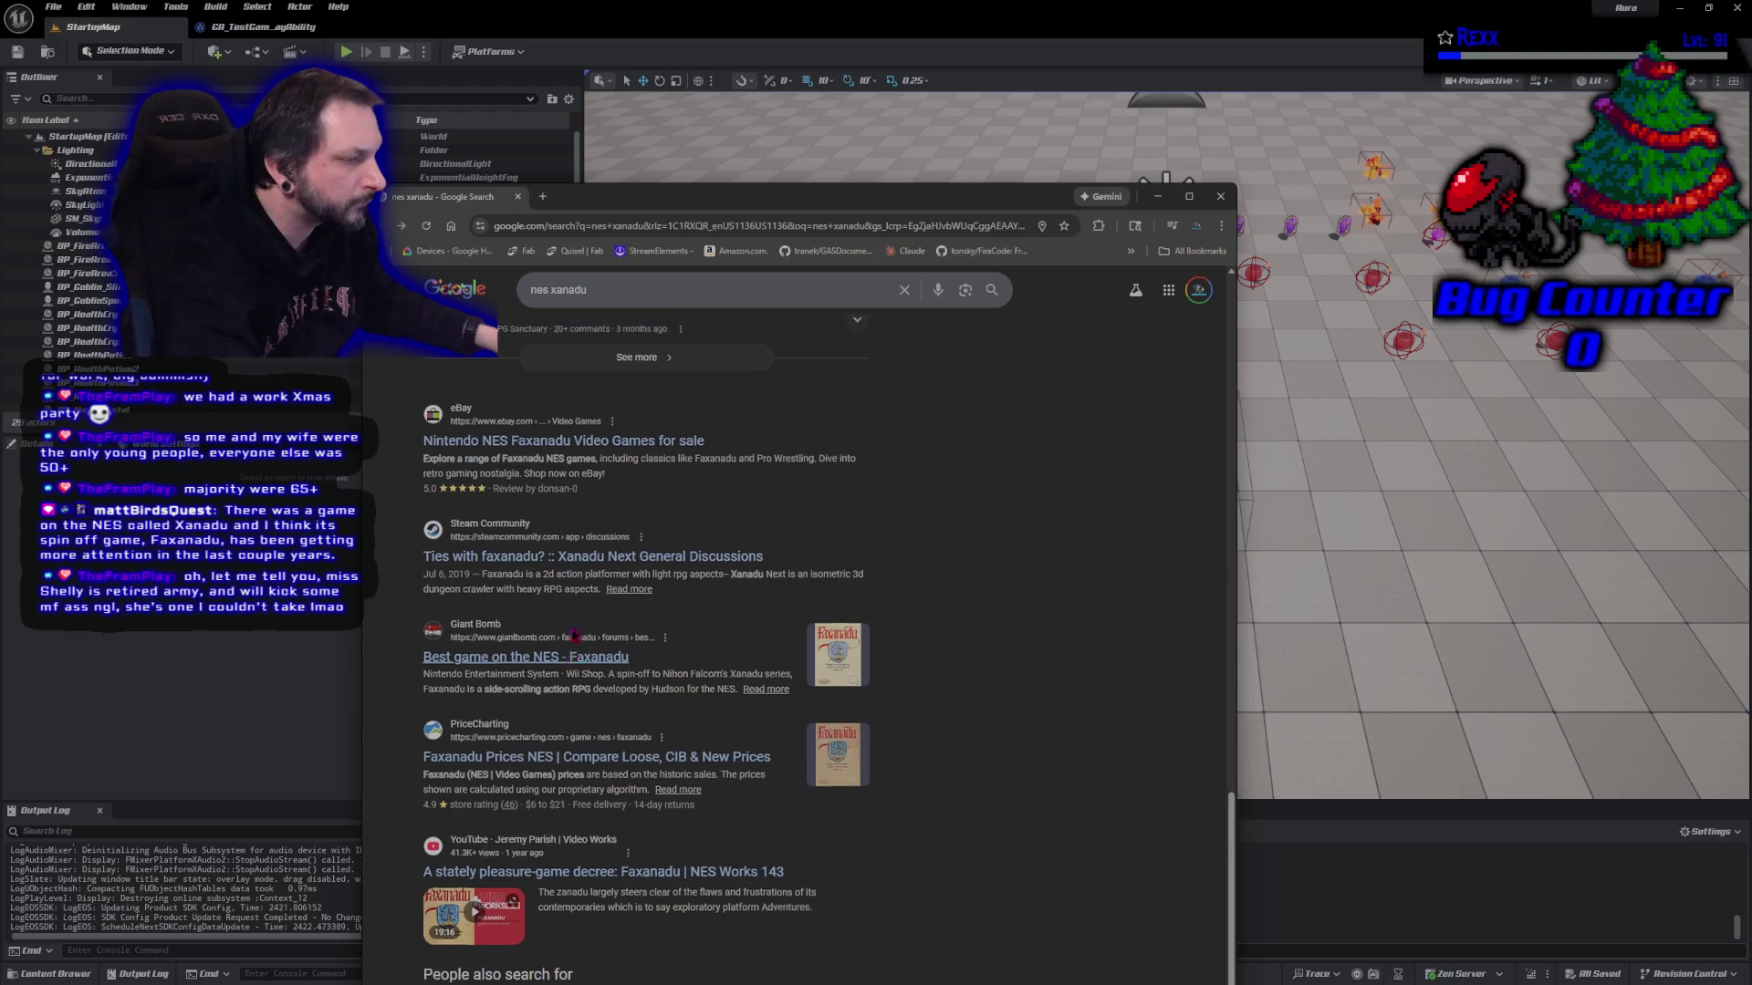
pyautogui.scroll(3, 570, 630)
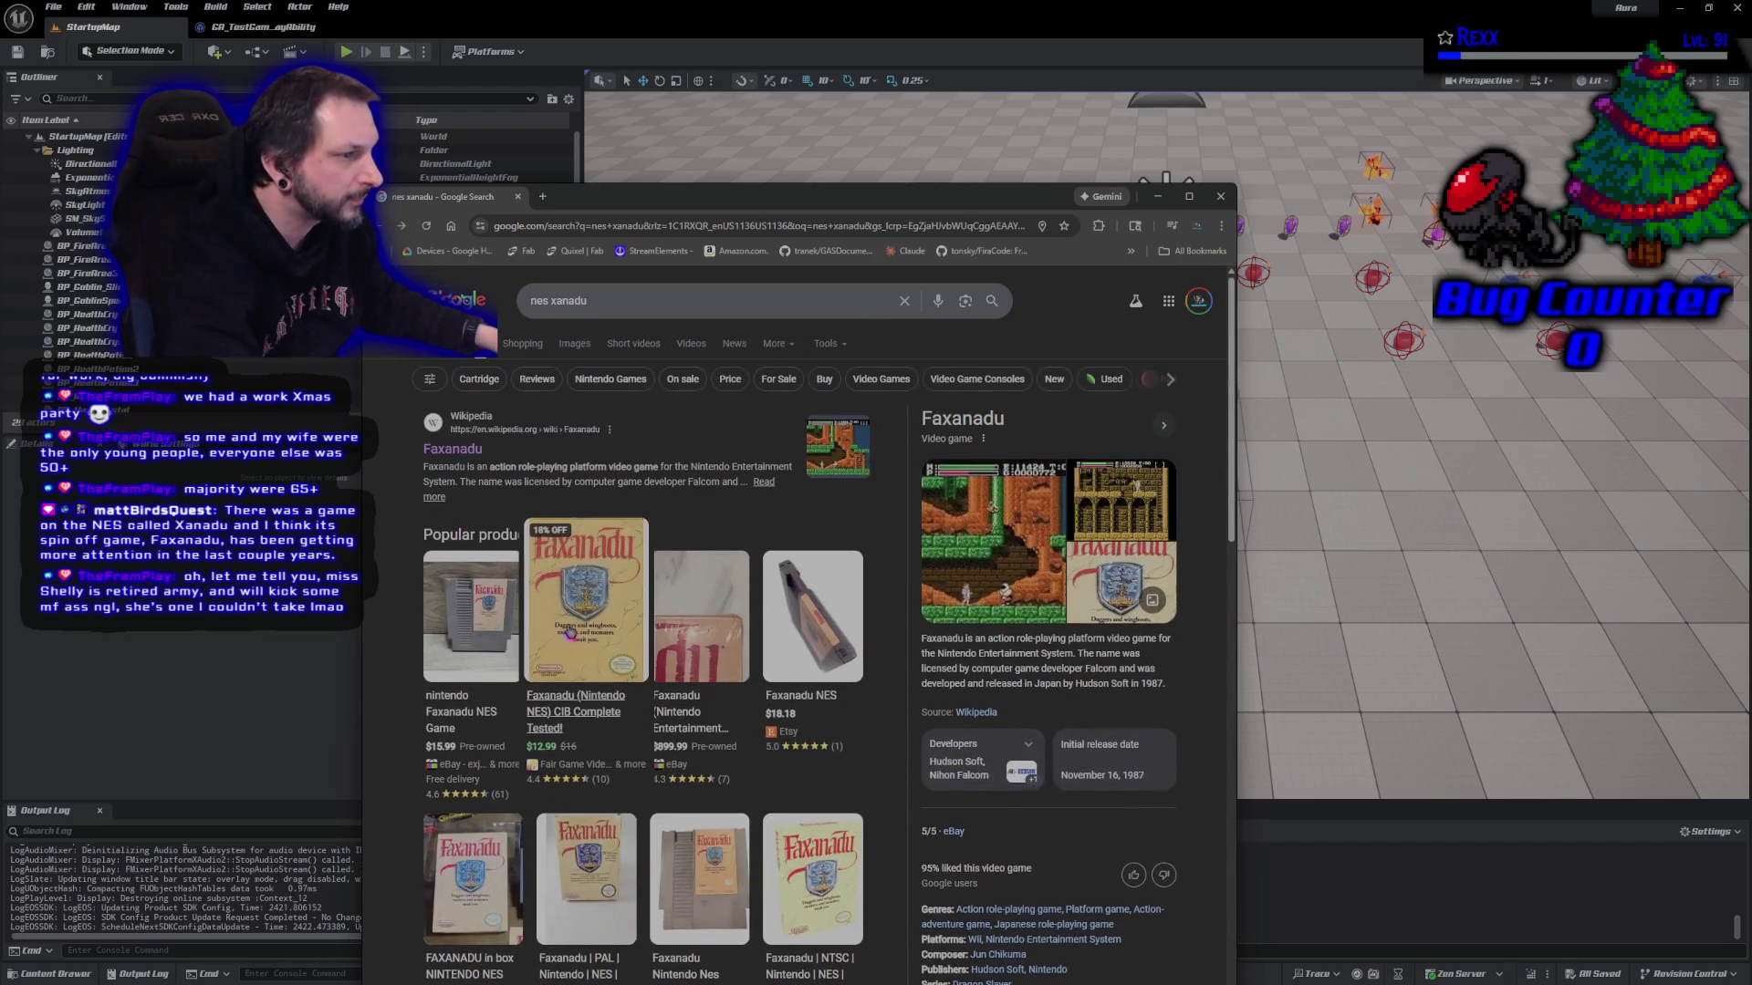
pyautogui.click(453, 466)
# Enlarge the Faxanadu gameplay screenshot and flip through the article's images, then close the viewer
pyautogui.scroll(-15, 589, 643)
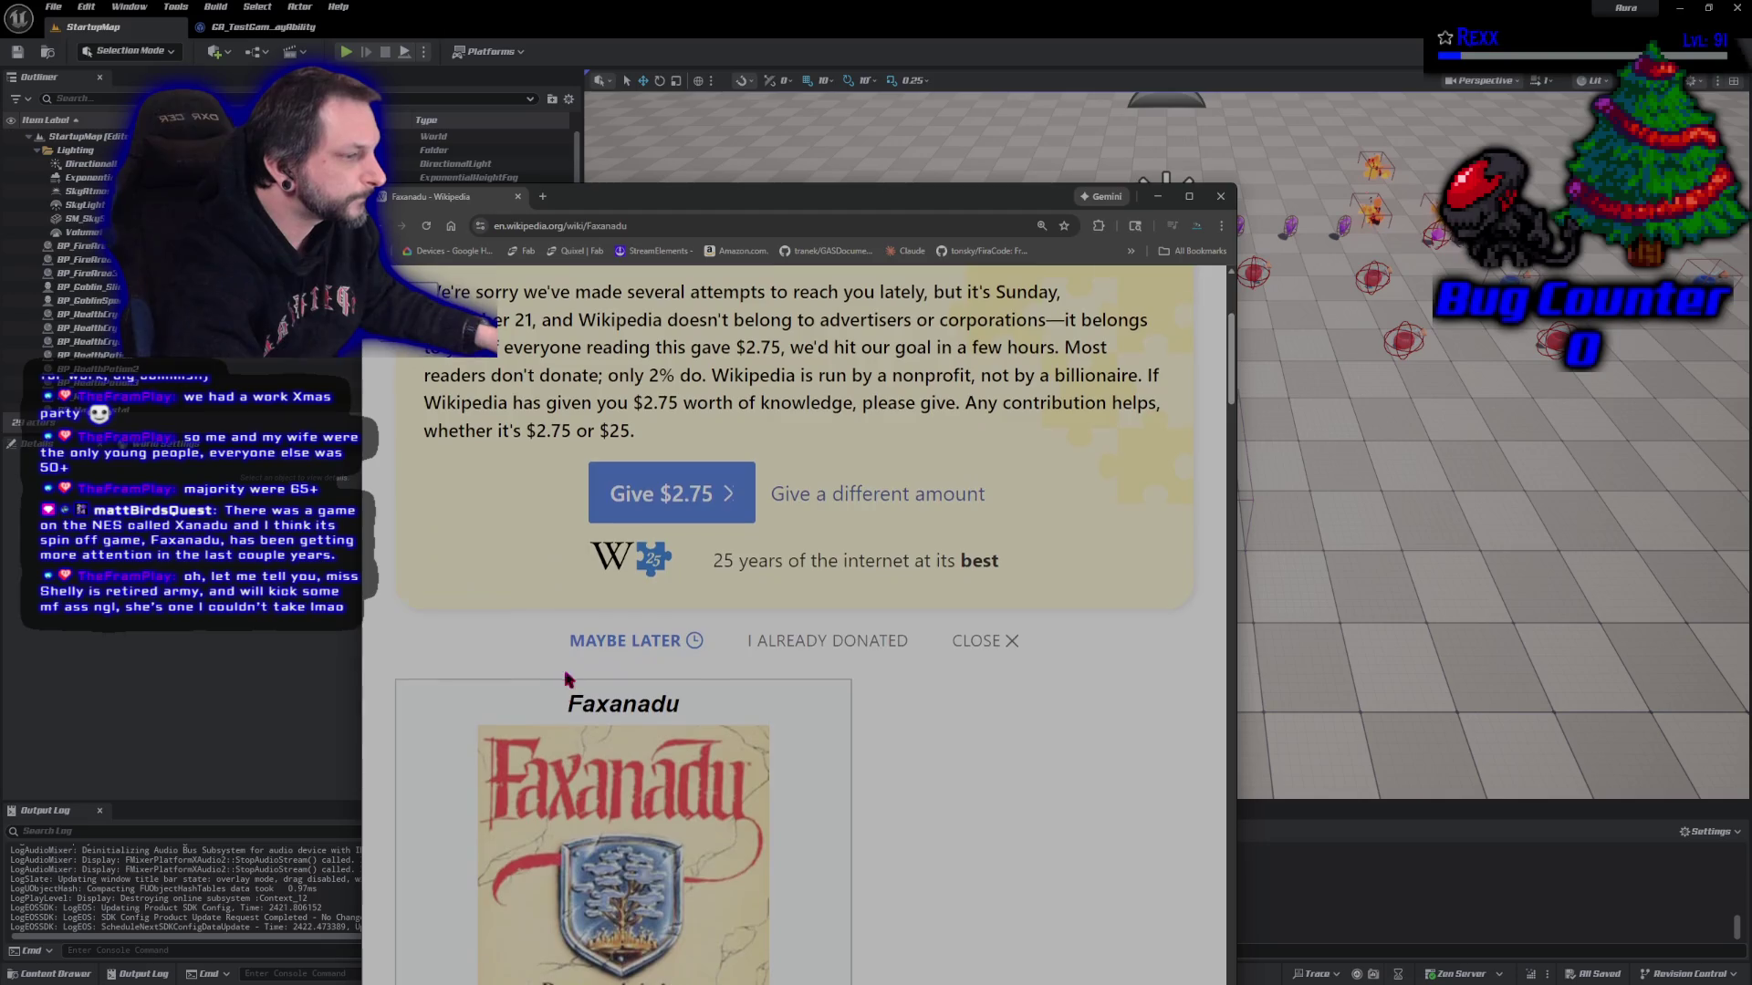
pyautogui.scroll(-10, 566, 680)
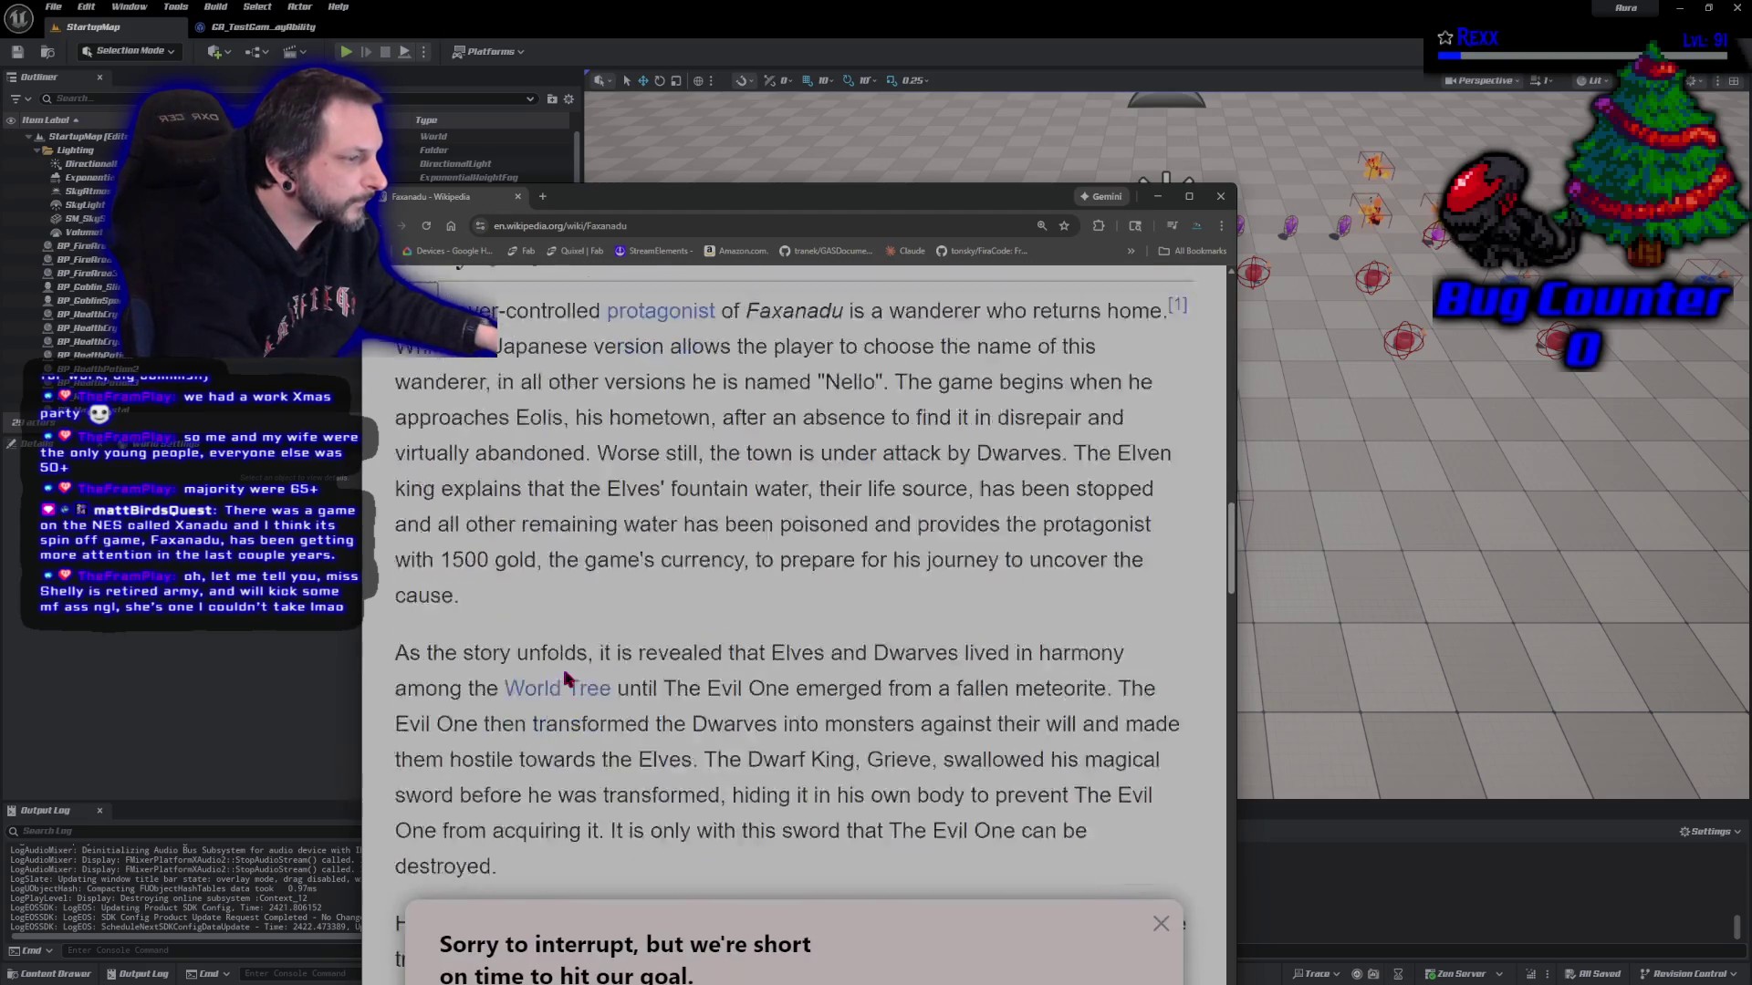
pyautogui.click(695, 730)
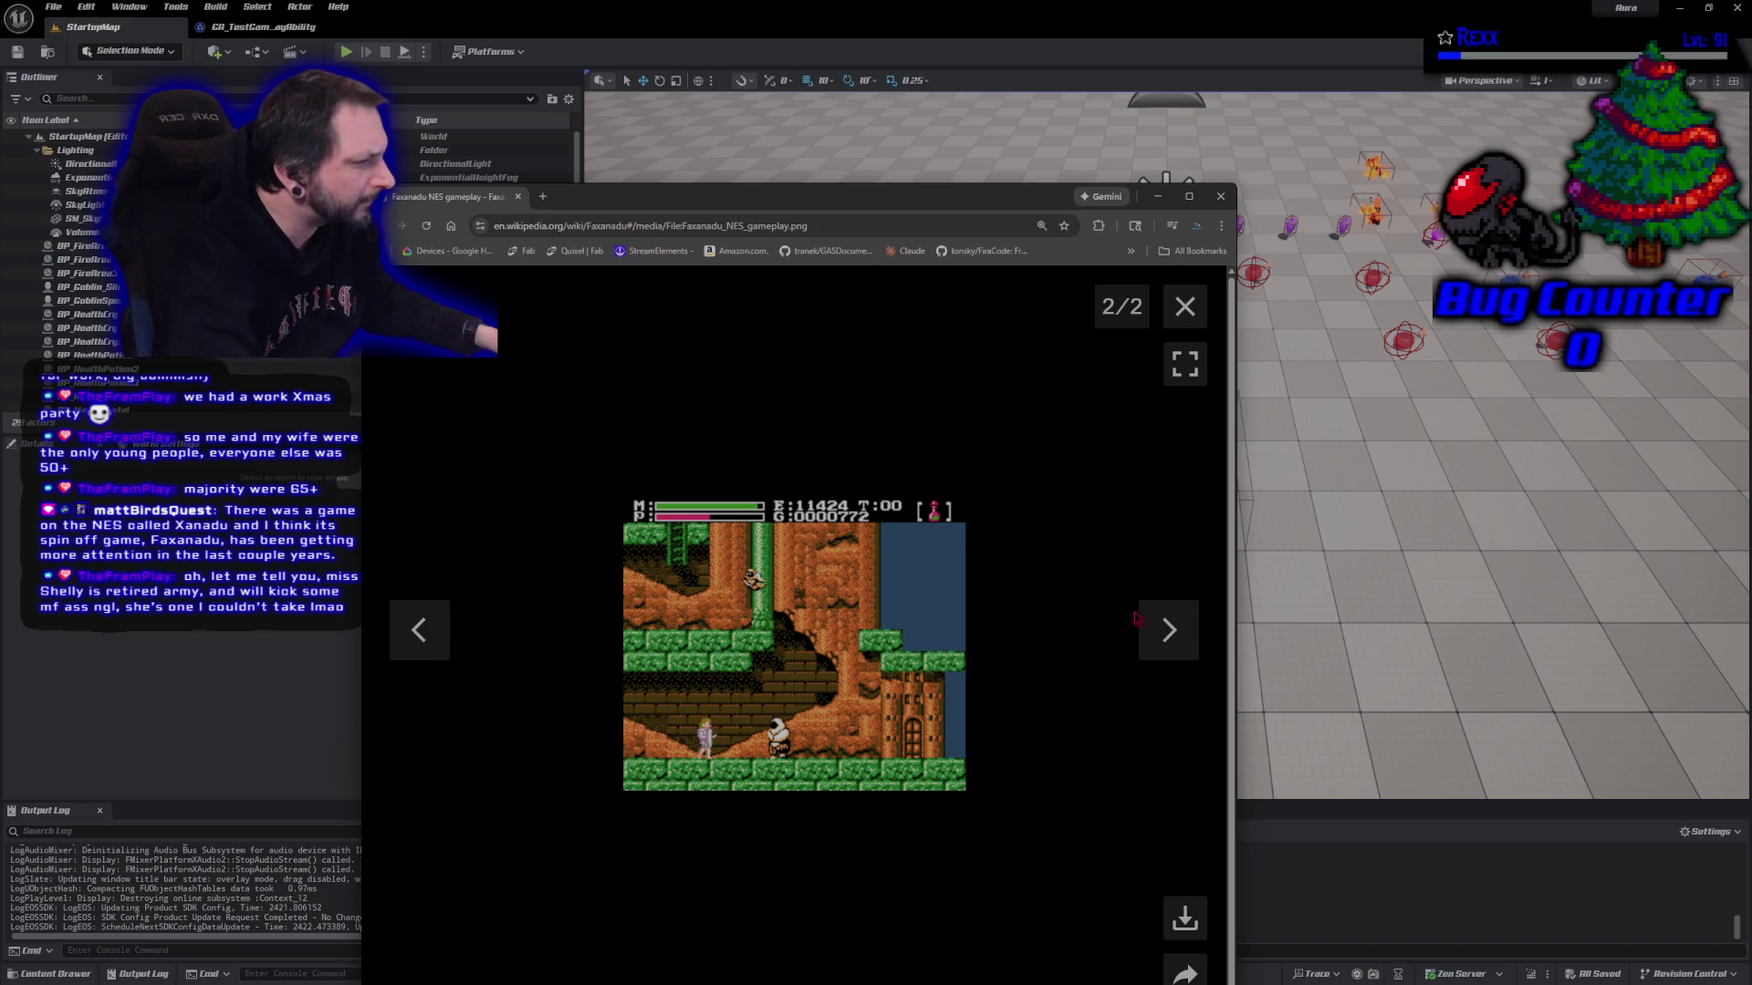
pyautogui.click(1168, 631)
pyautogui.click(1168, 634)
pyautogui.click(1168, 632)
pyautogui.click(1168, 631)
pyautogui.click(1167, 631)
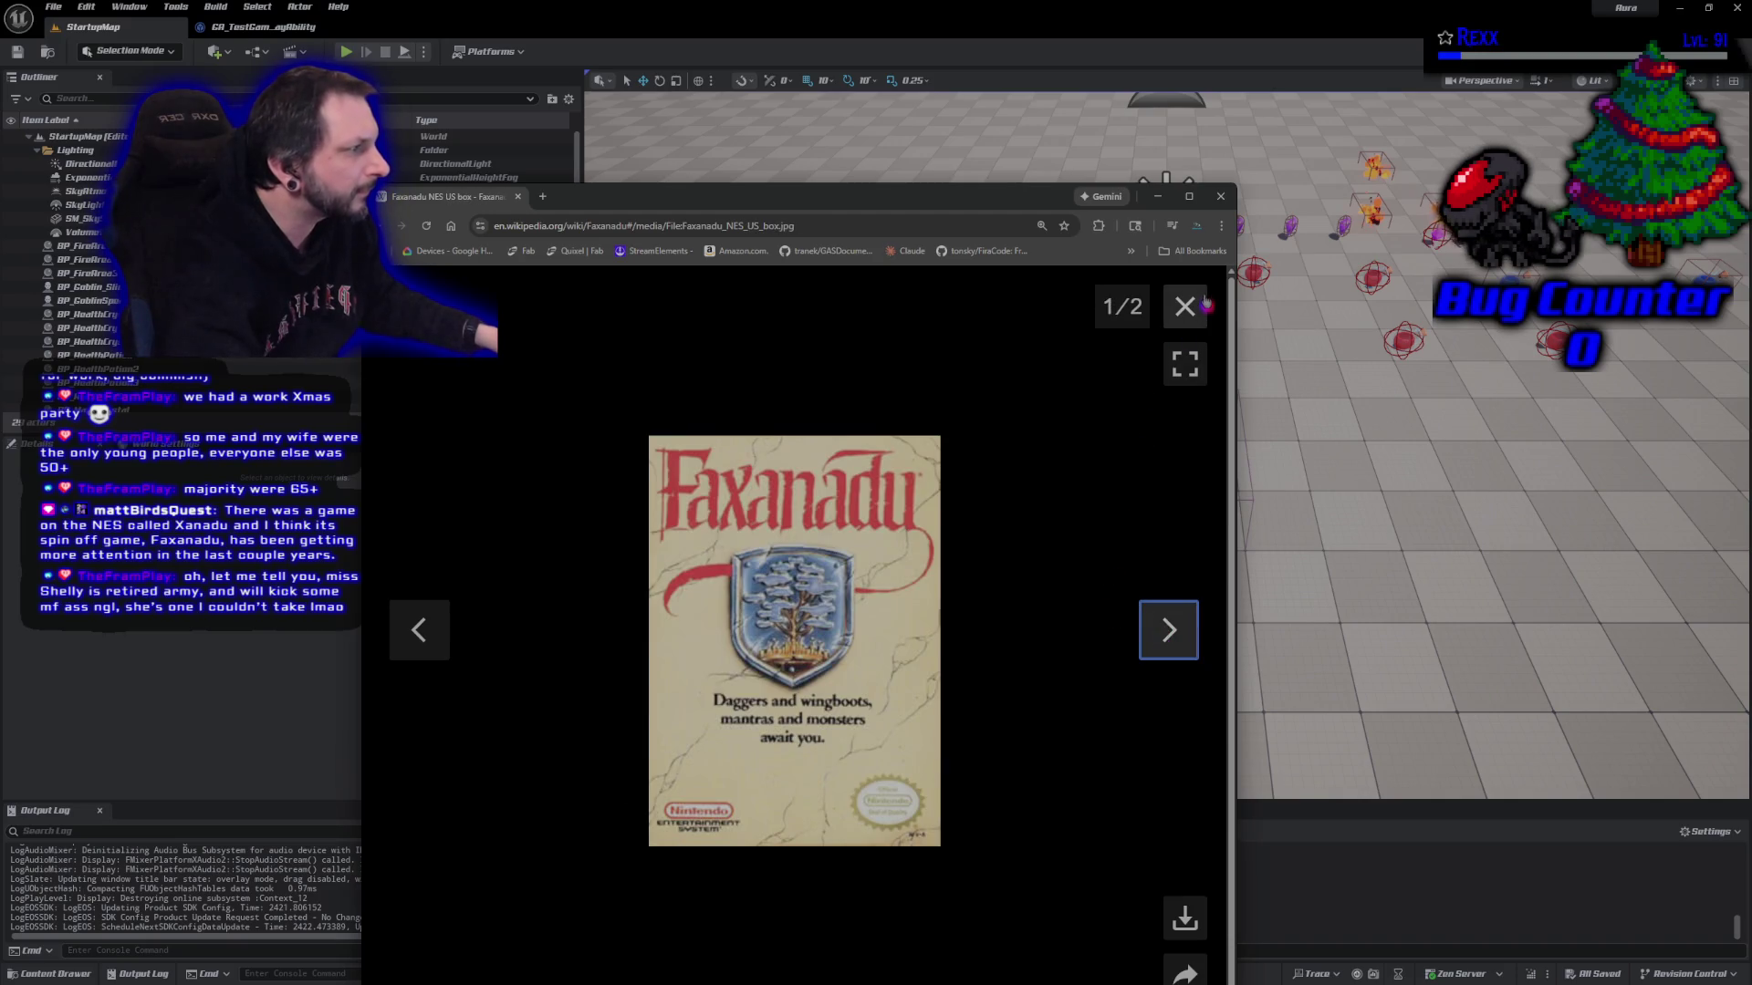
pyautogui.click(1184, 307)
# Return to Google and show the image results for 'nes xanadu'
pyautogui.scroll(3, 739, 433)
pyautogui.hotkey('alt', 'Left')
pyautogui.click(575, 344)
pyautogui.scroll(-2, 715, 624)
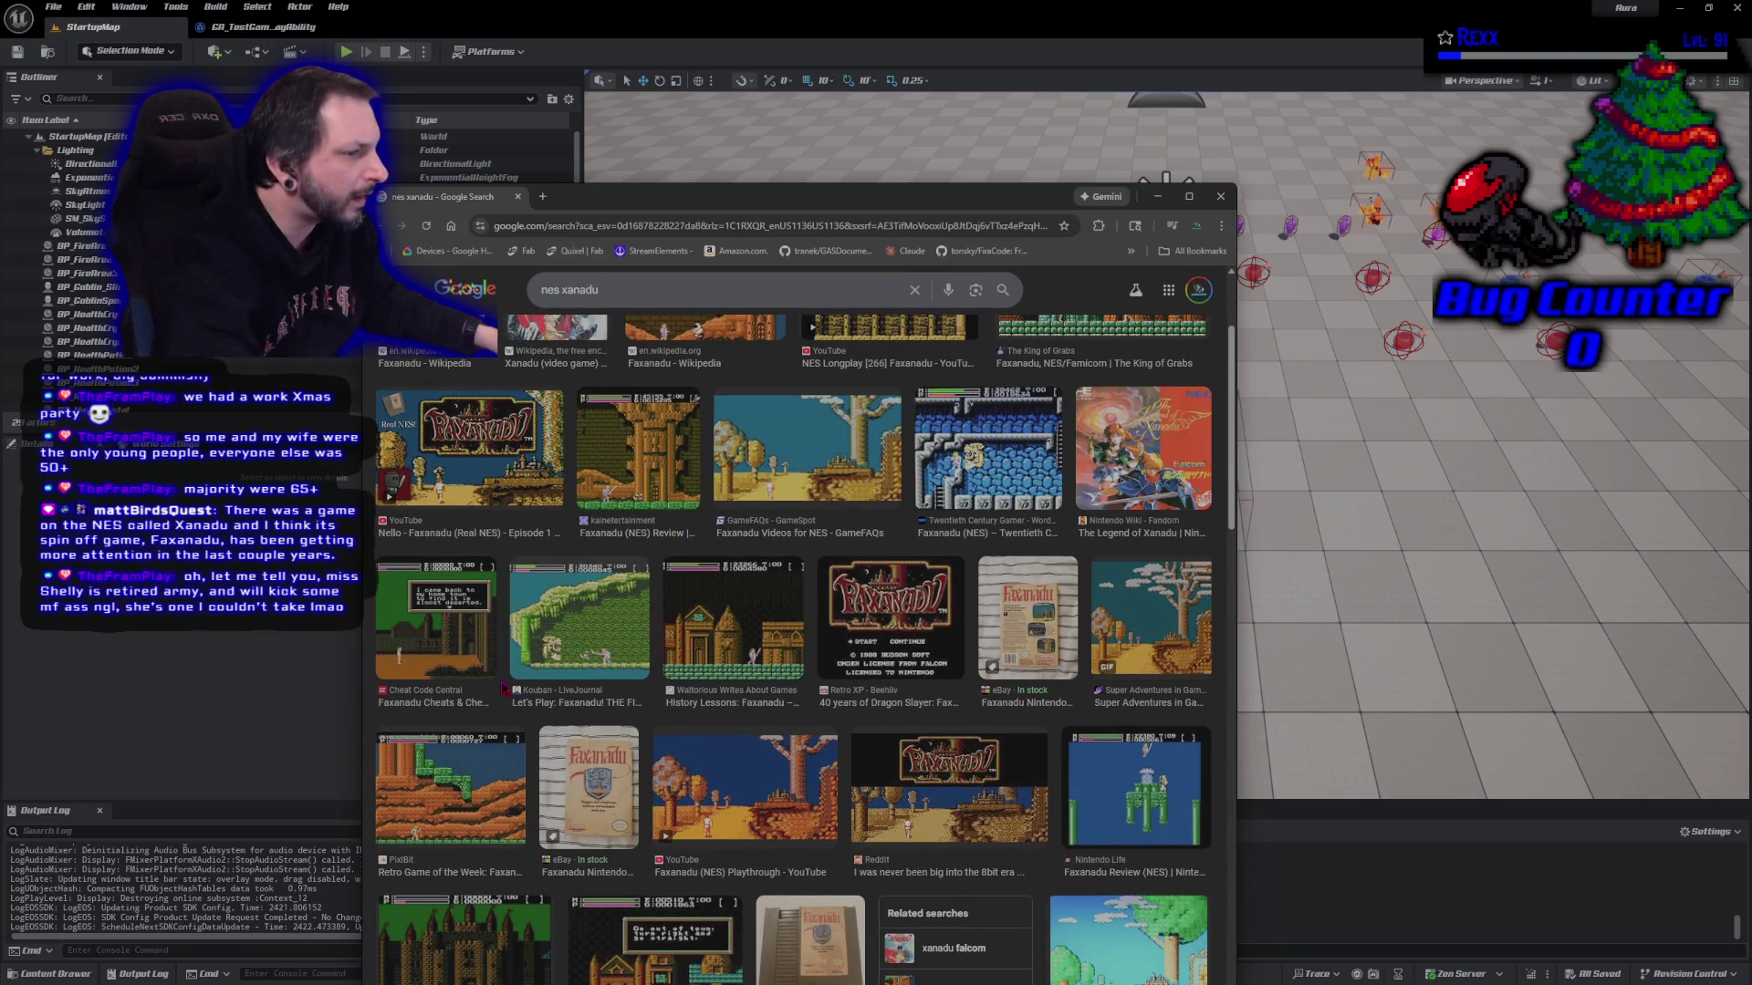
# Preview the 'Let's Play: Faxanadu! THE FINALE' image, browse more results, then return to Unreal
pyautogui.click(573, 668)
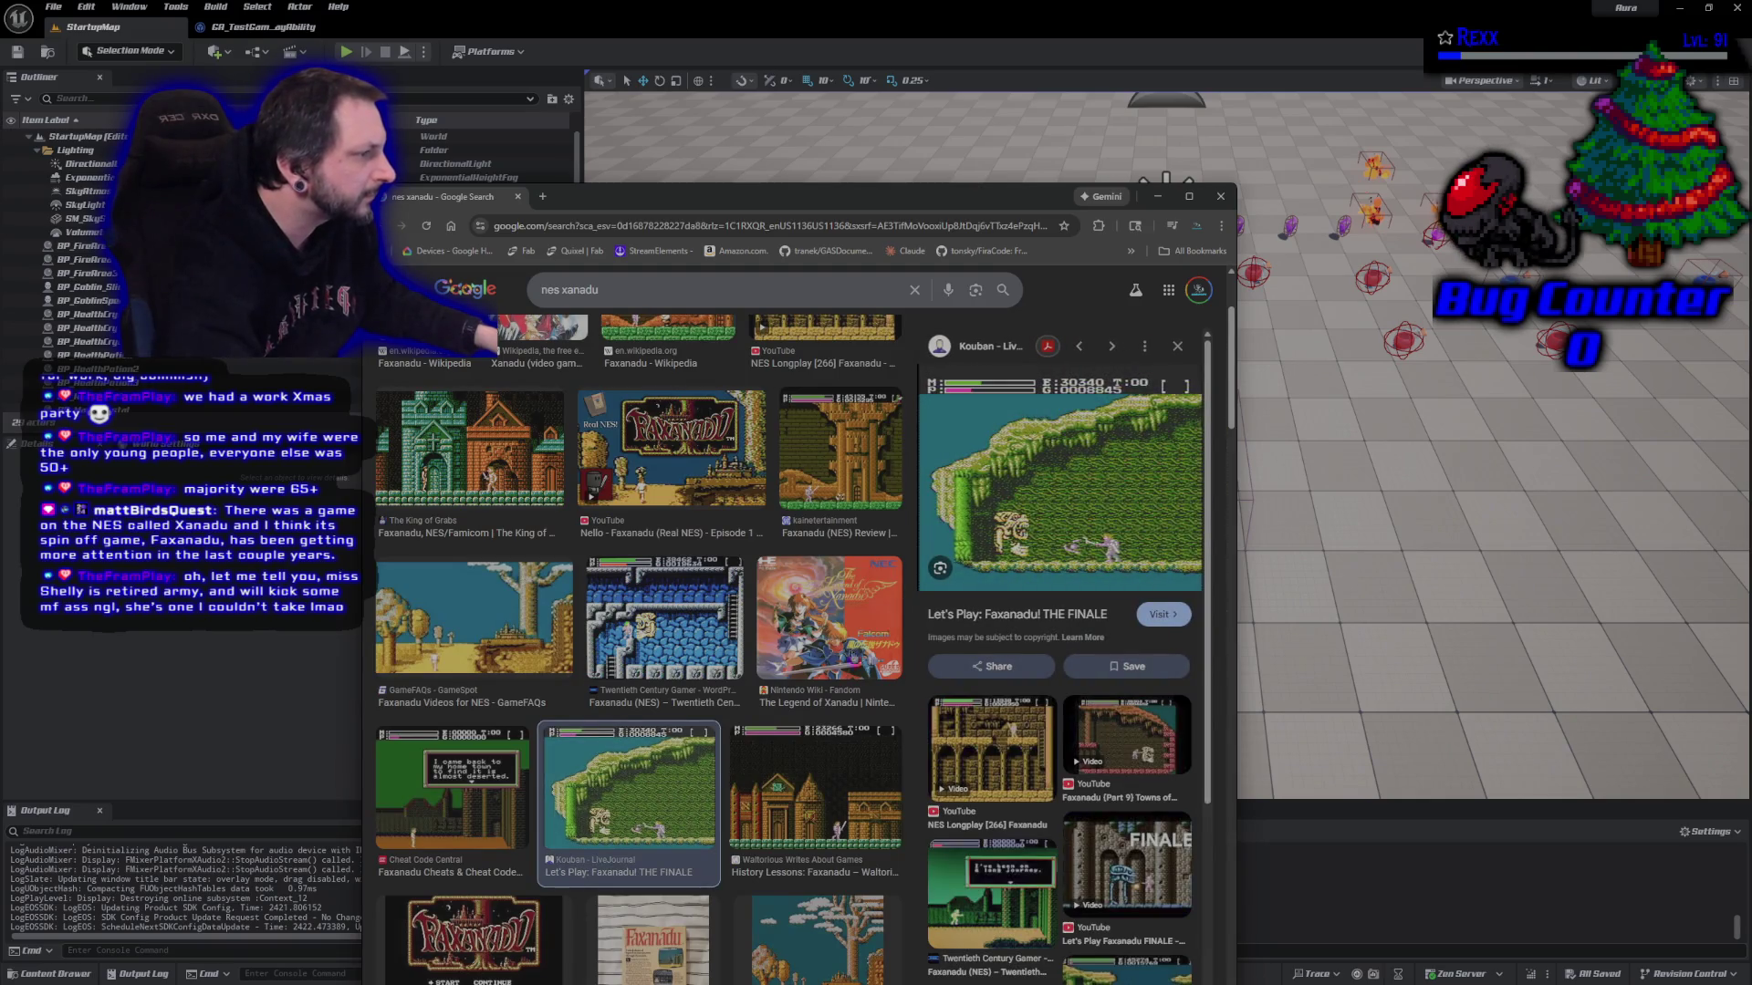
pyautogui.scroll(-3, 873, 711)
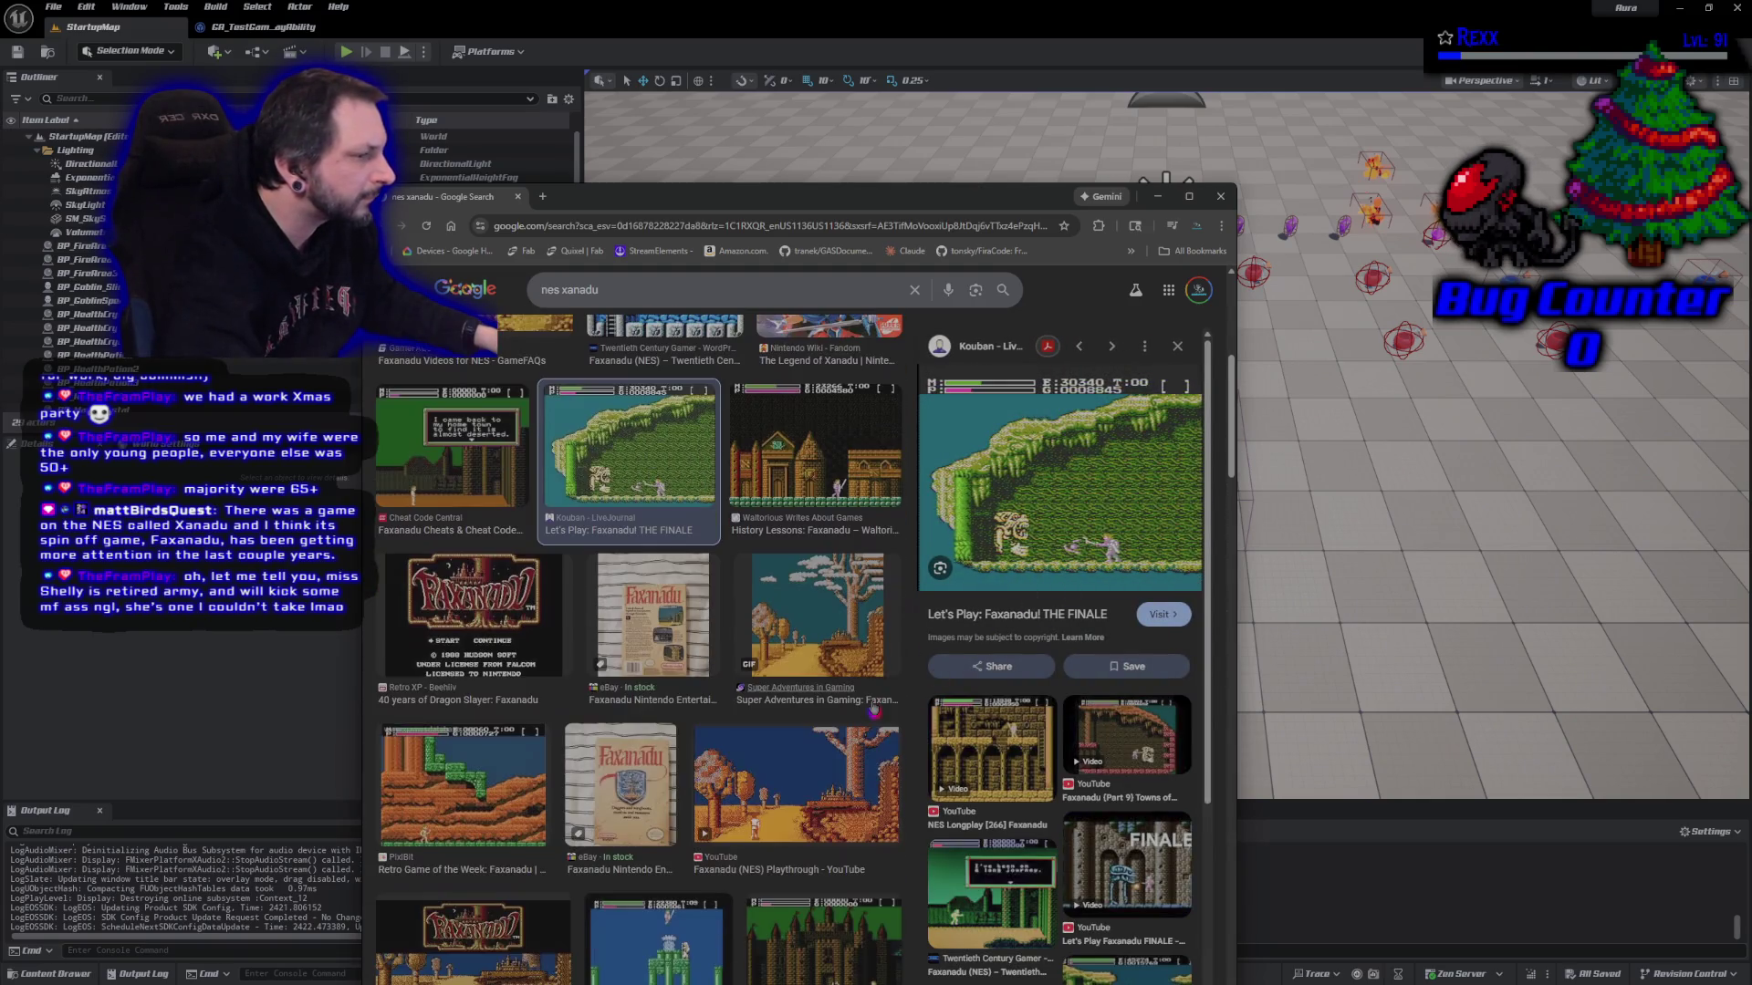
pyautogui.scroll(-3, 873, 710)
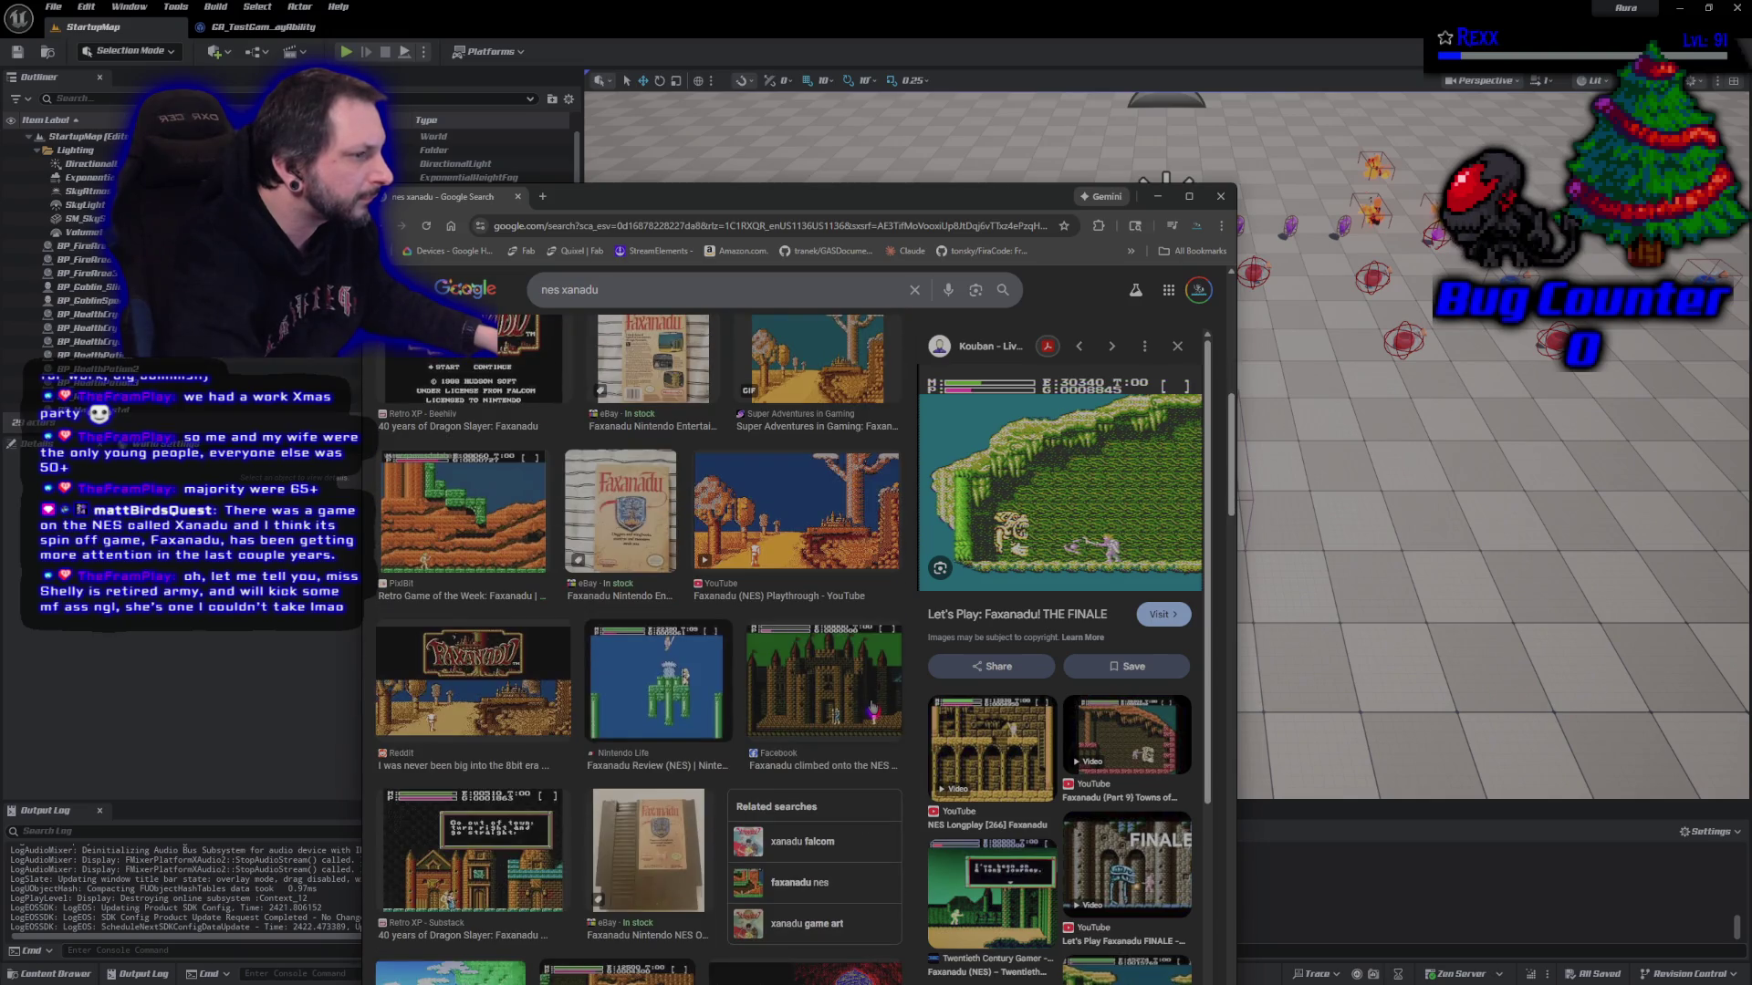
pyautogui.scroll(-4, 873, 711)
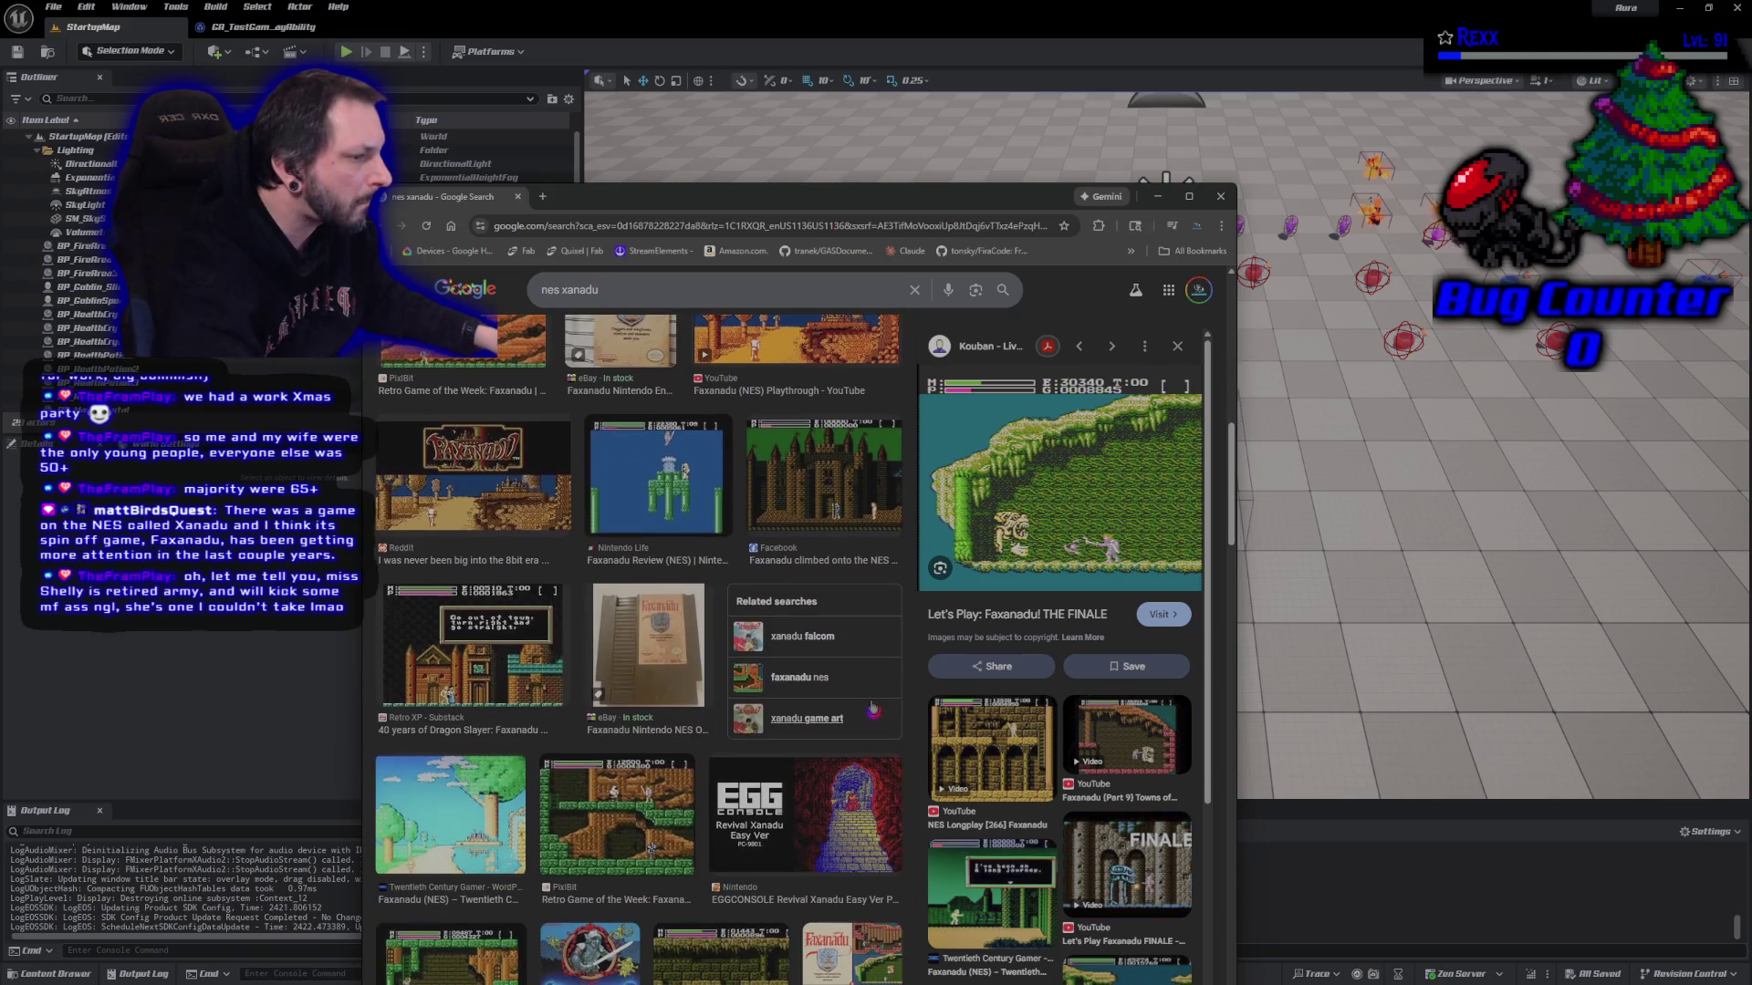
pyautogui.scroll(-3, 873, 709)
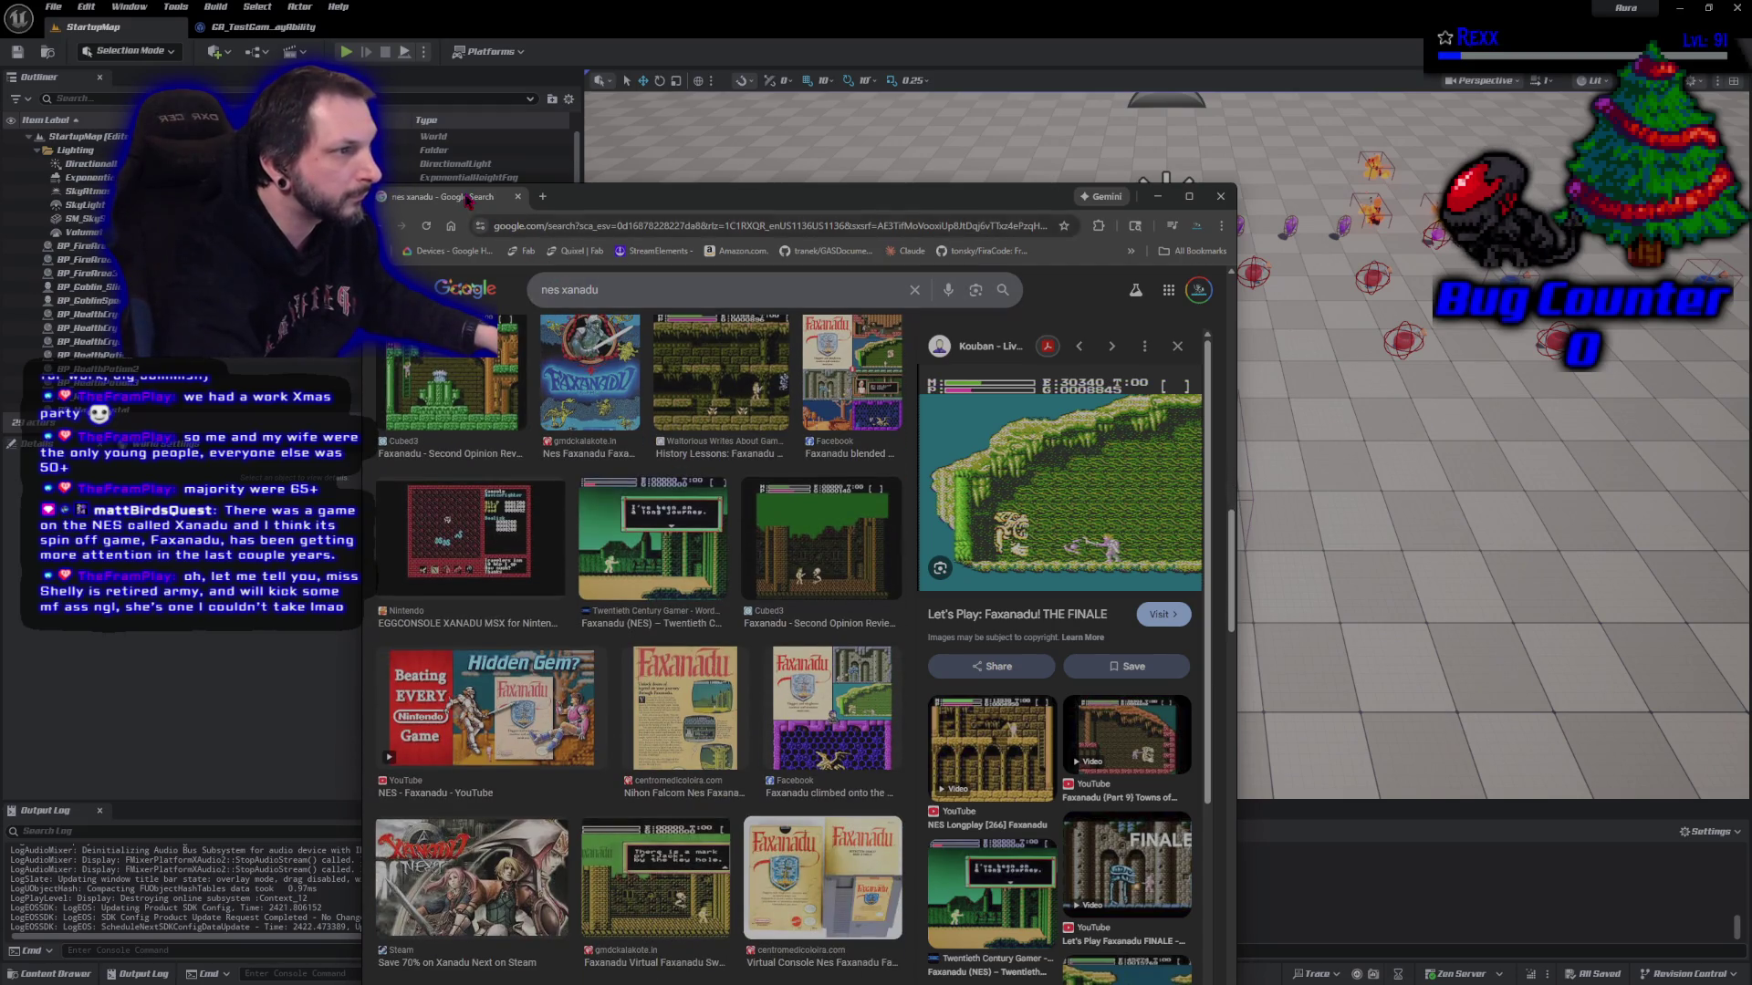
pyautogui.hotkey('alt', 'Tab')
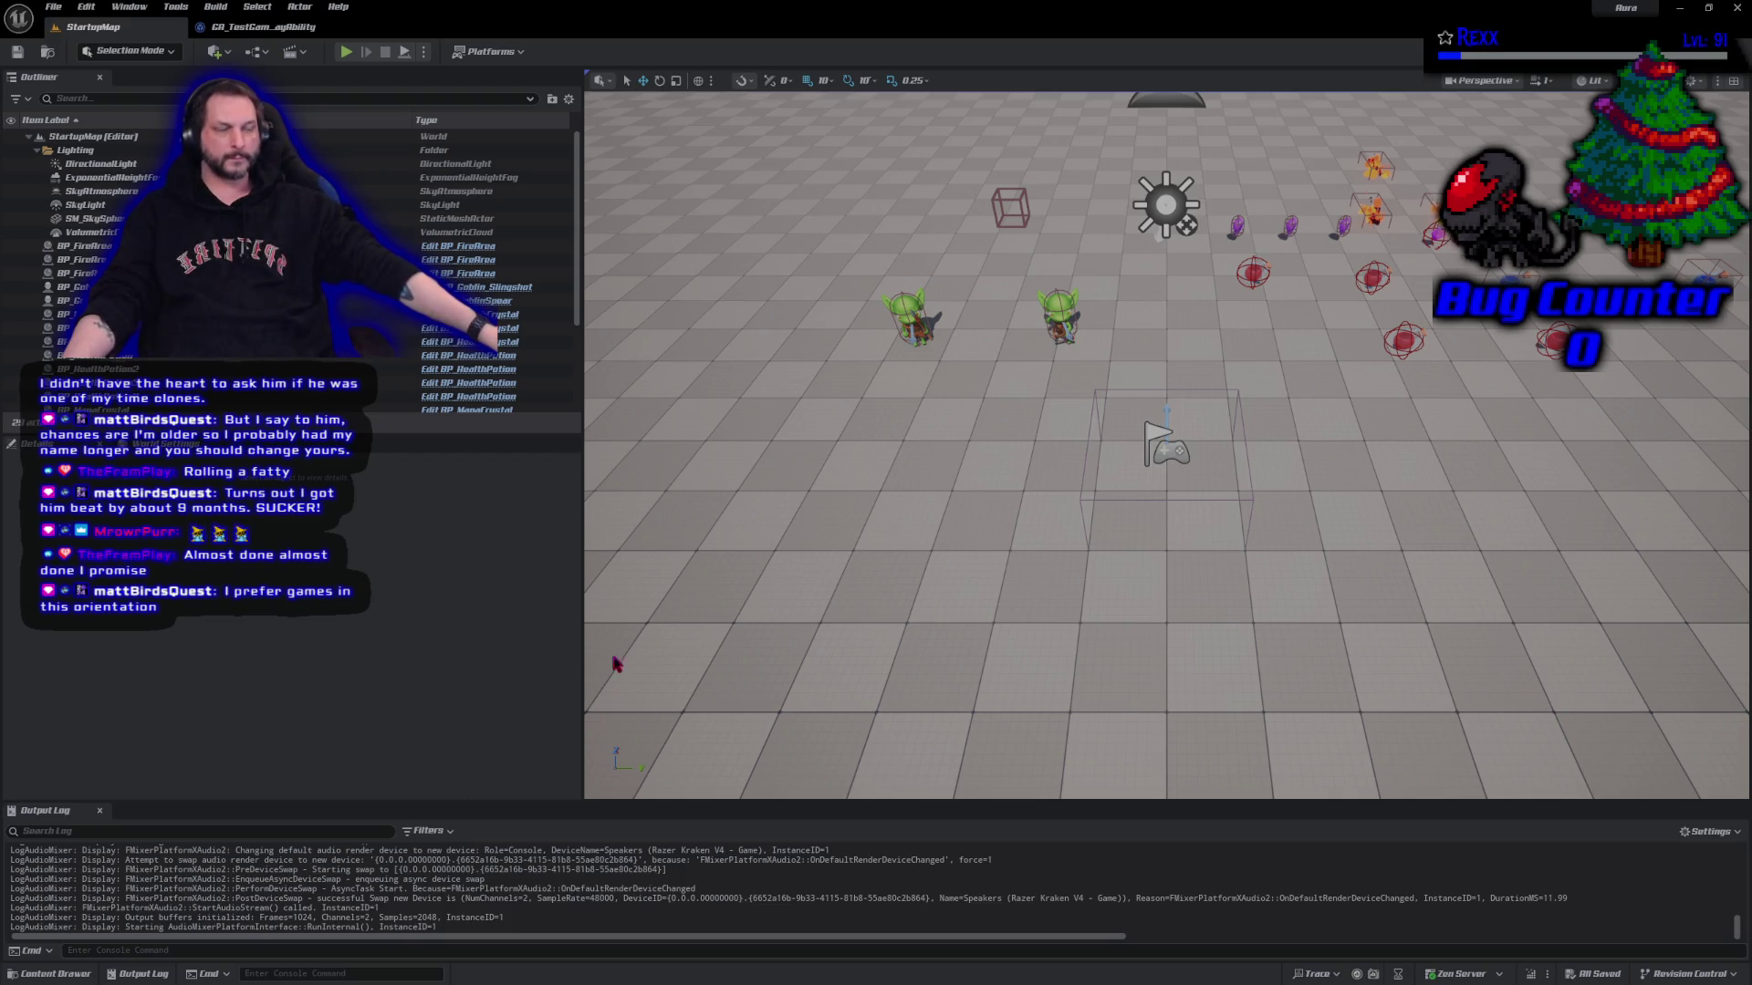
# Start Play In Editor, then bring the BetterTTV browser window up over the game
pyautogui.click(347, 53)
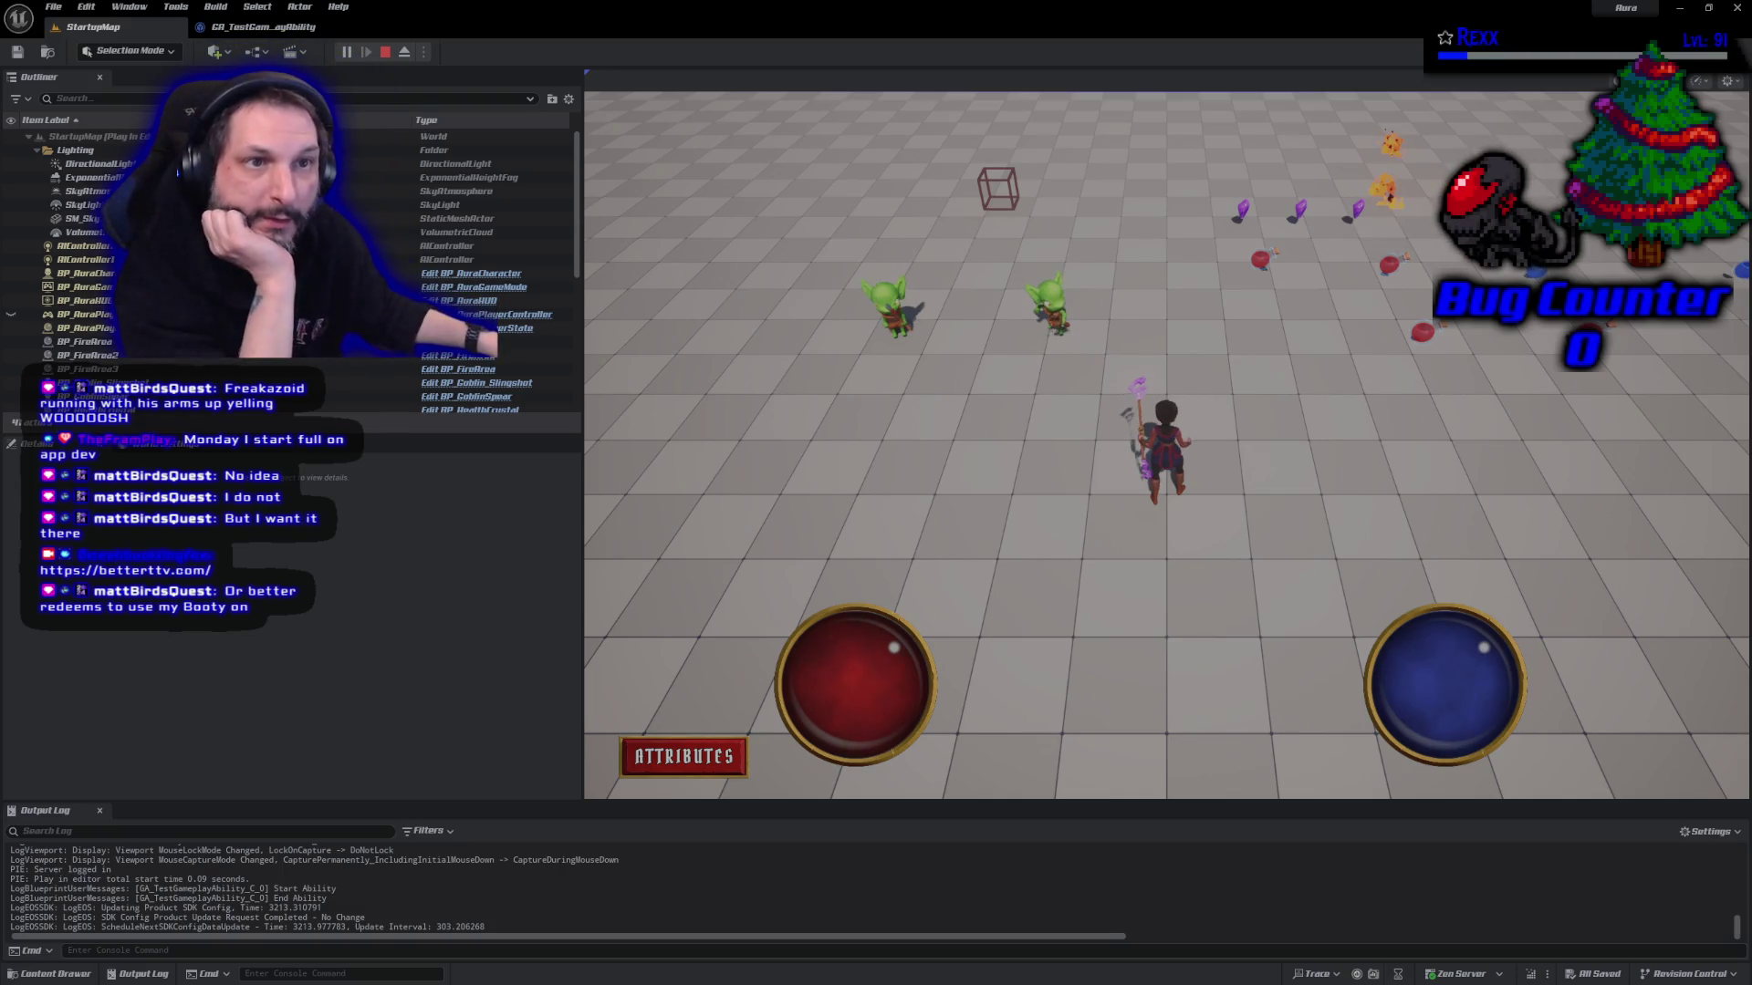
pyautogui.hotkey('alt', 'Tab')
pyautogui.moveTo(893, 381); pyautogui.dragTo(1117, 93)
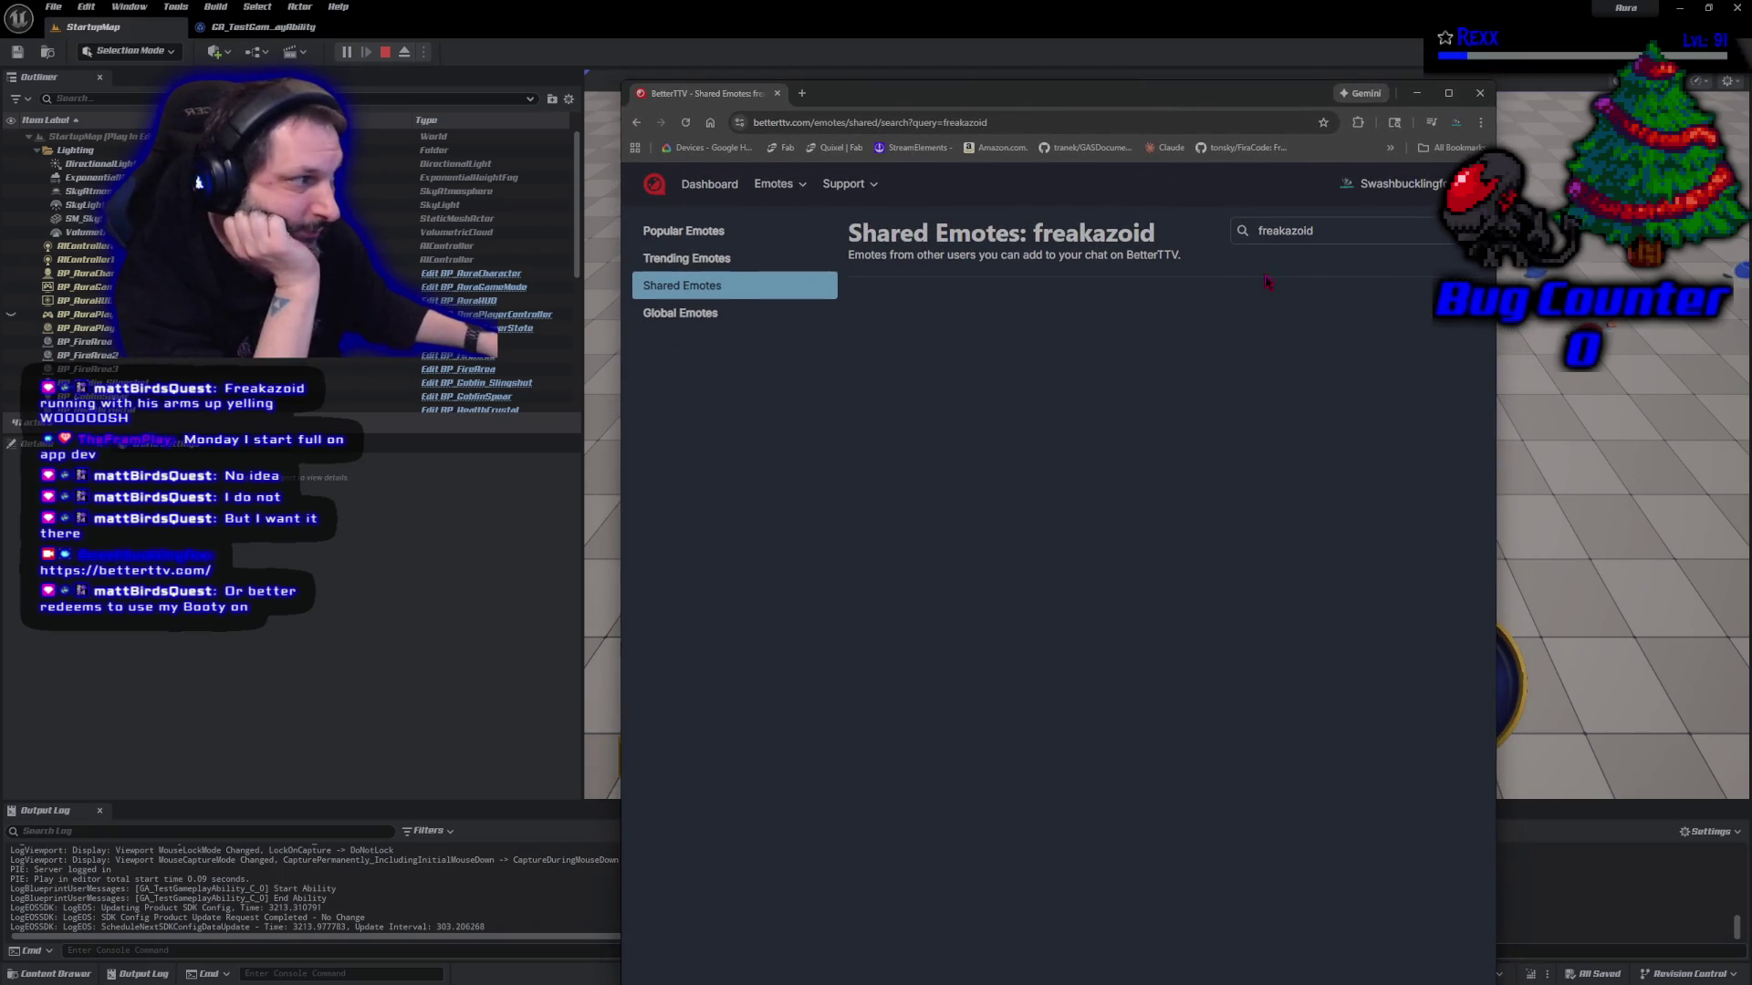
# Search BetterTTV emotes for 'freakazoid', then go back to Popular Emotes after no results
pyautogui.moveTo(1326, 236); pyautogui.dragTo(1265, 230)
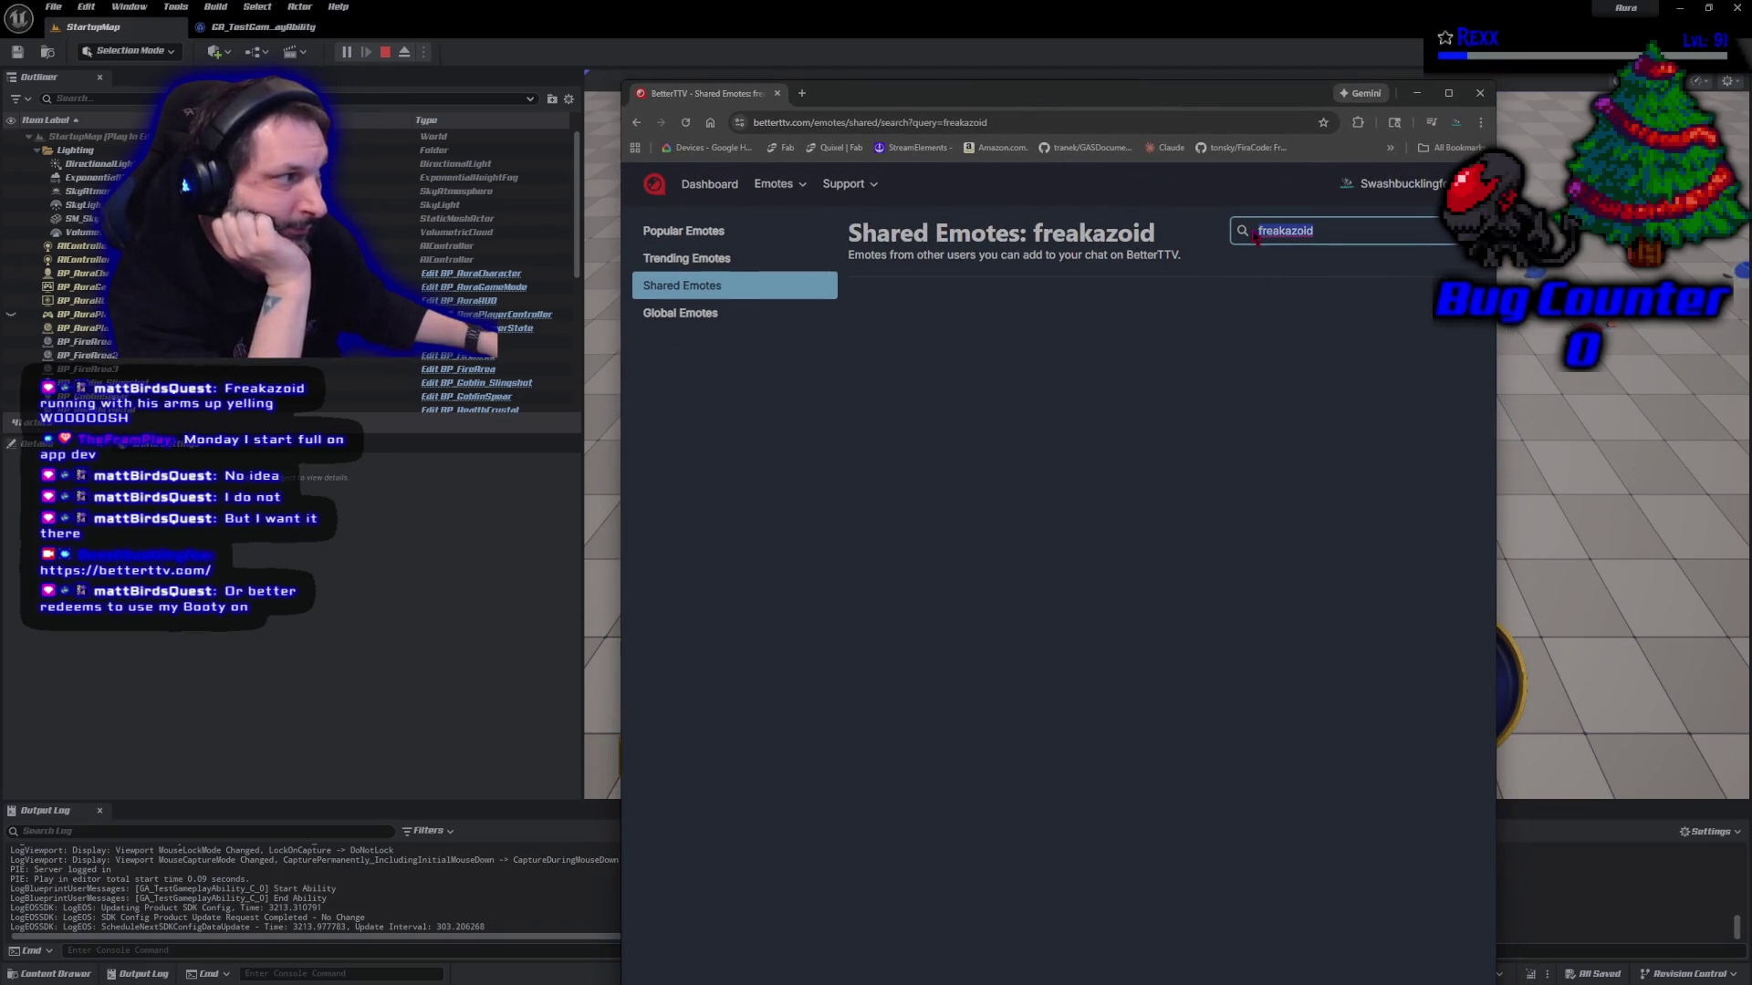
pyautogui.click(1273, 319)
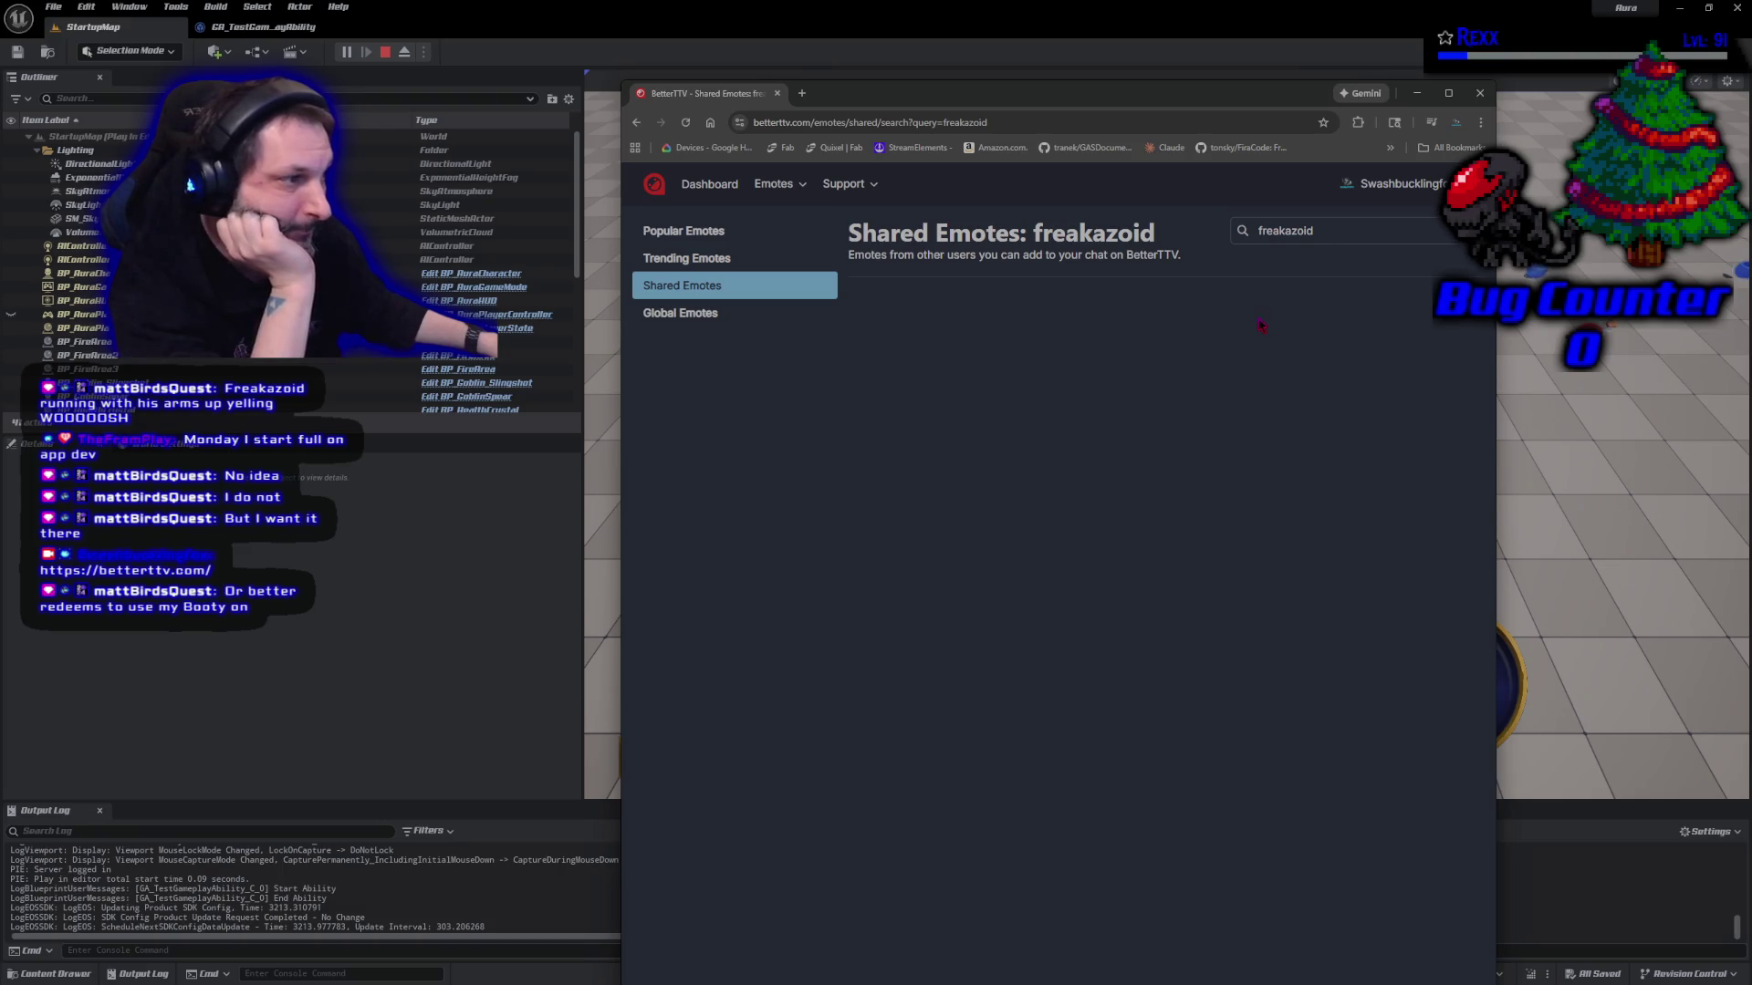
pyautogui.click(725, 312)
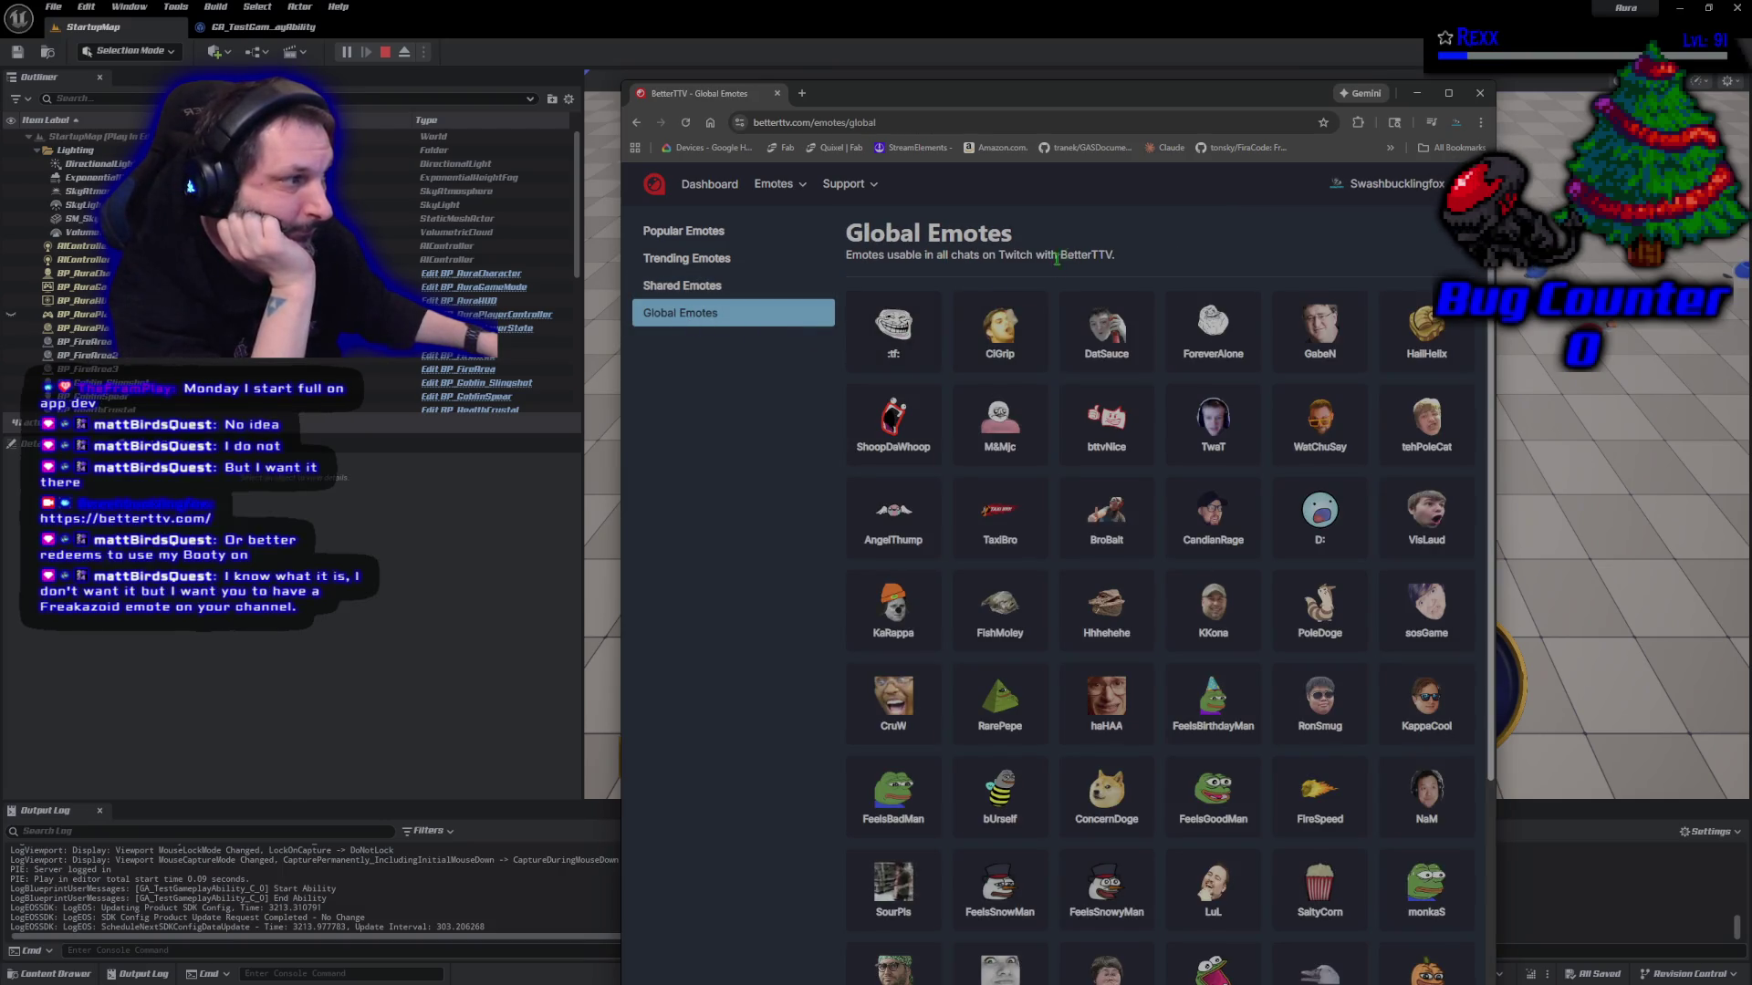
pyautogui.click(727, 288)
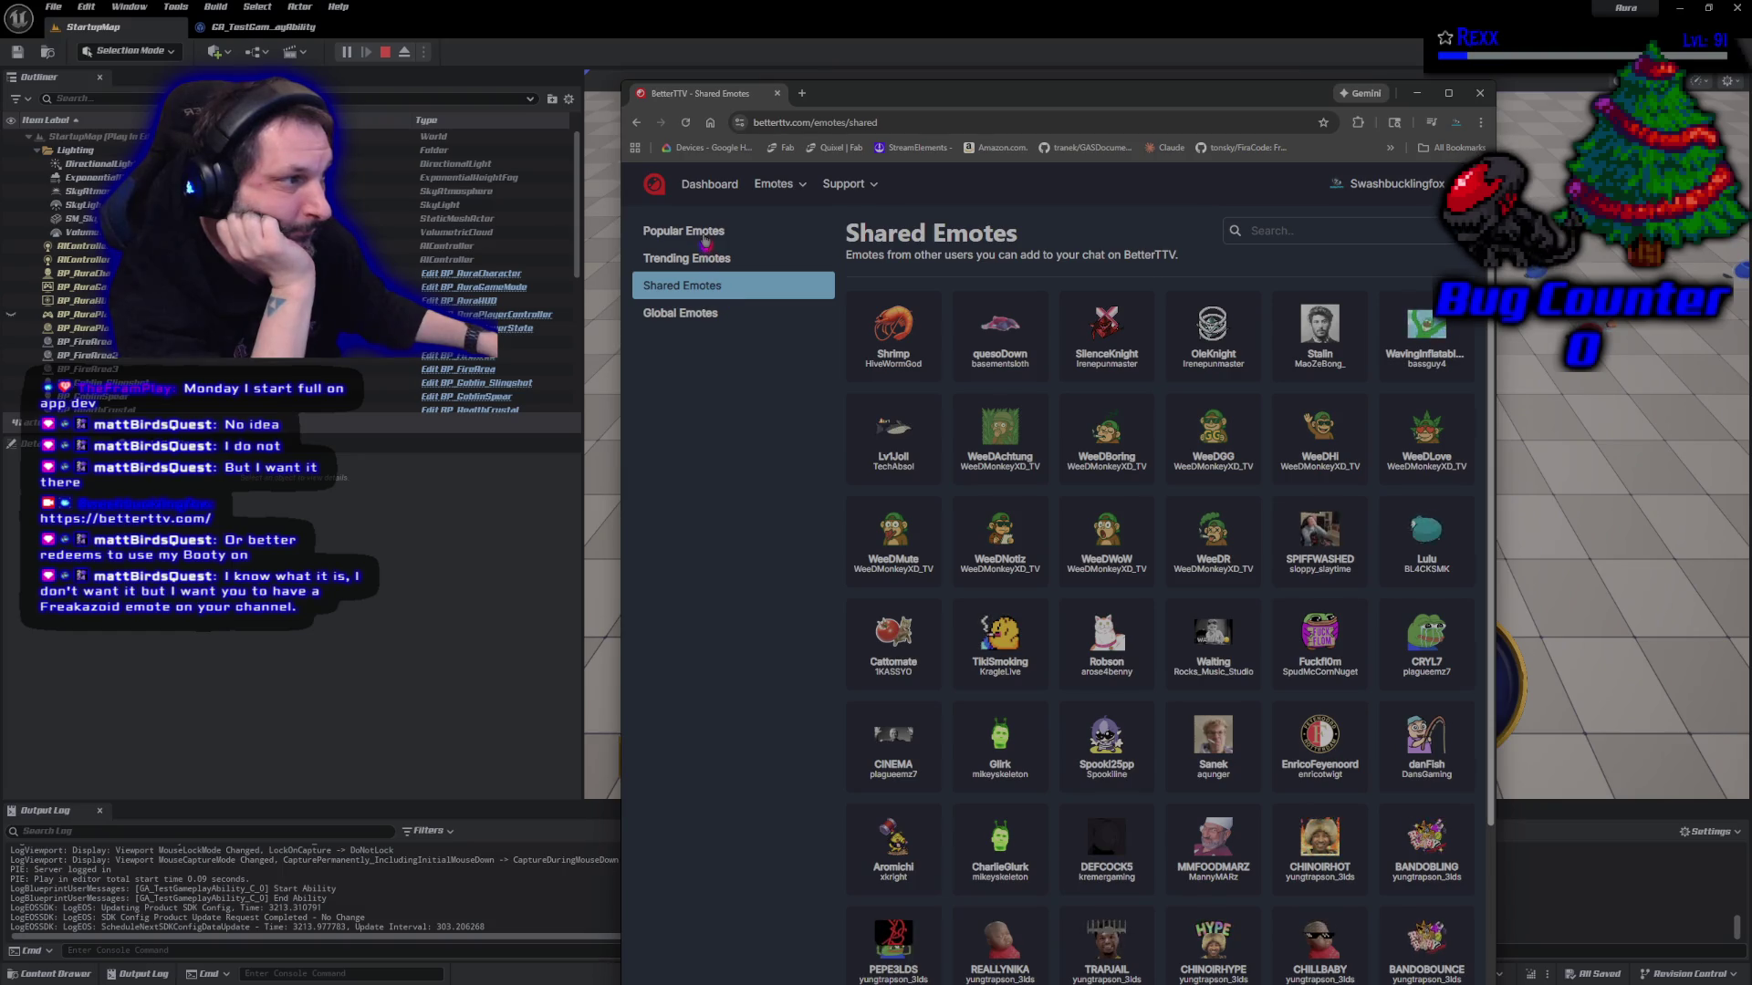
pyautogui.click(705, 239)
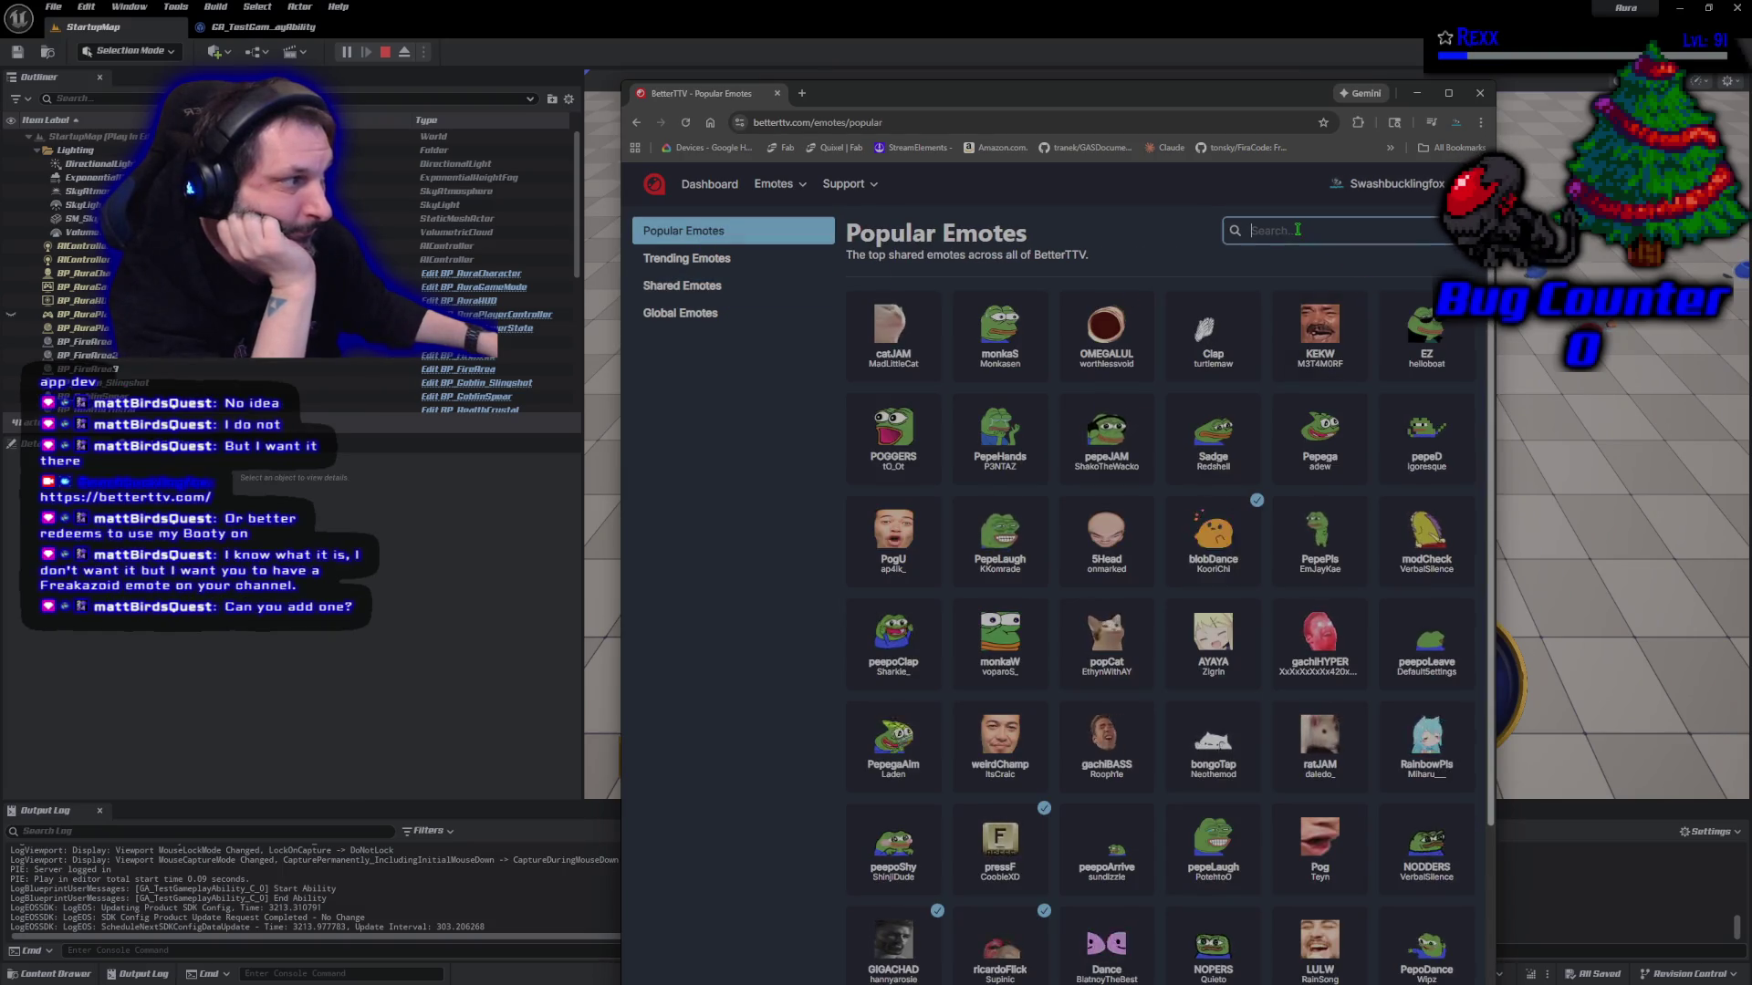
pyautogui.write('freak')
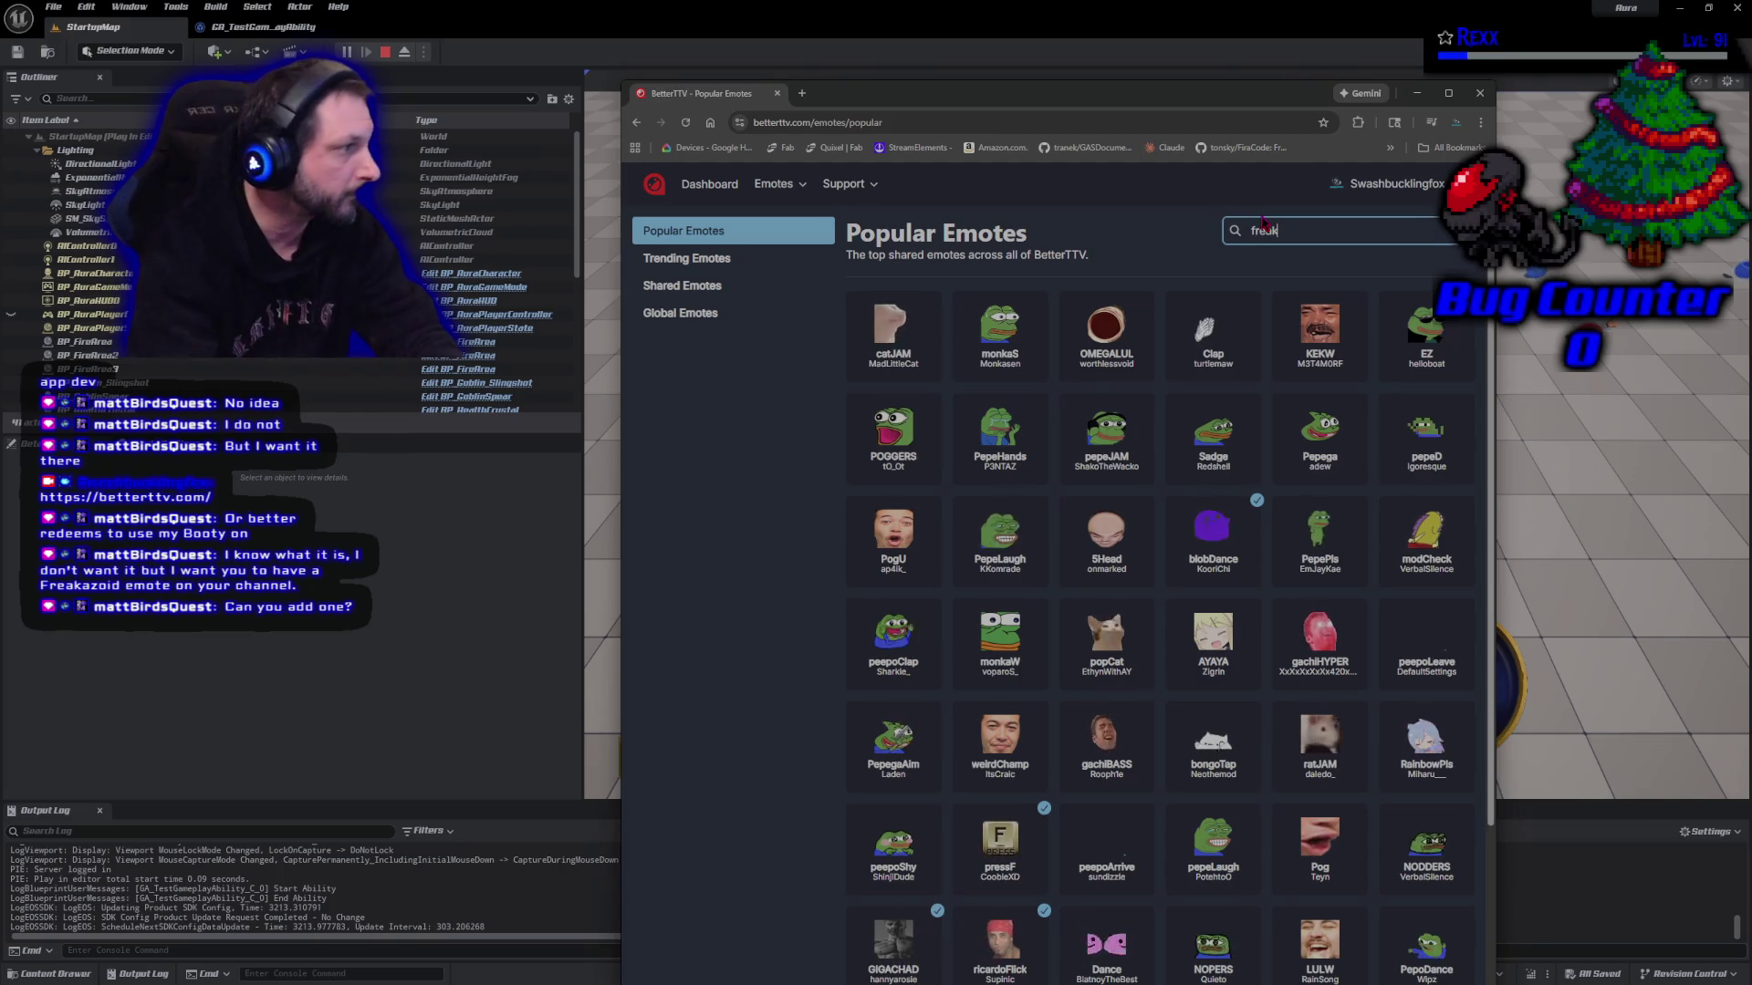
pyautogui.write('a')
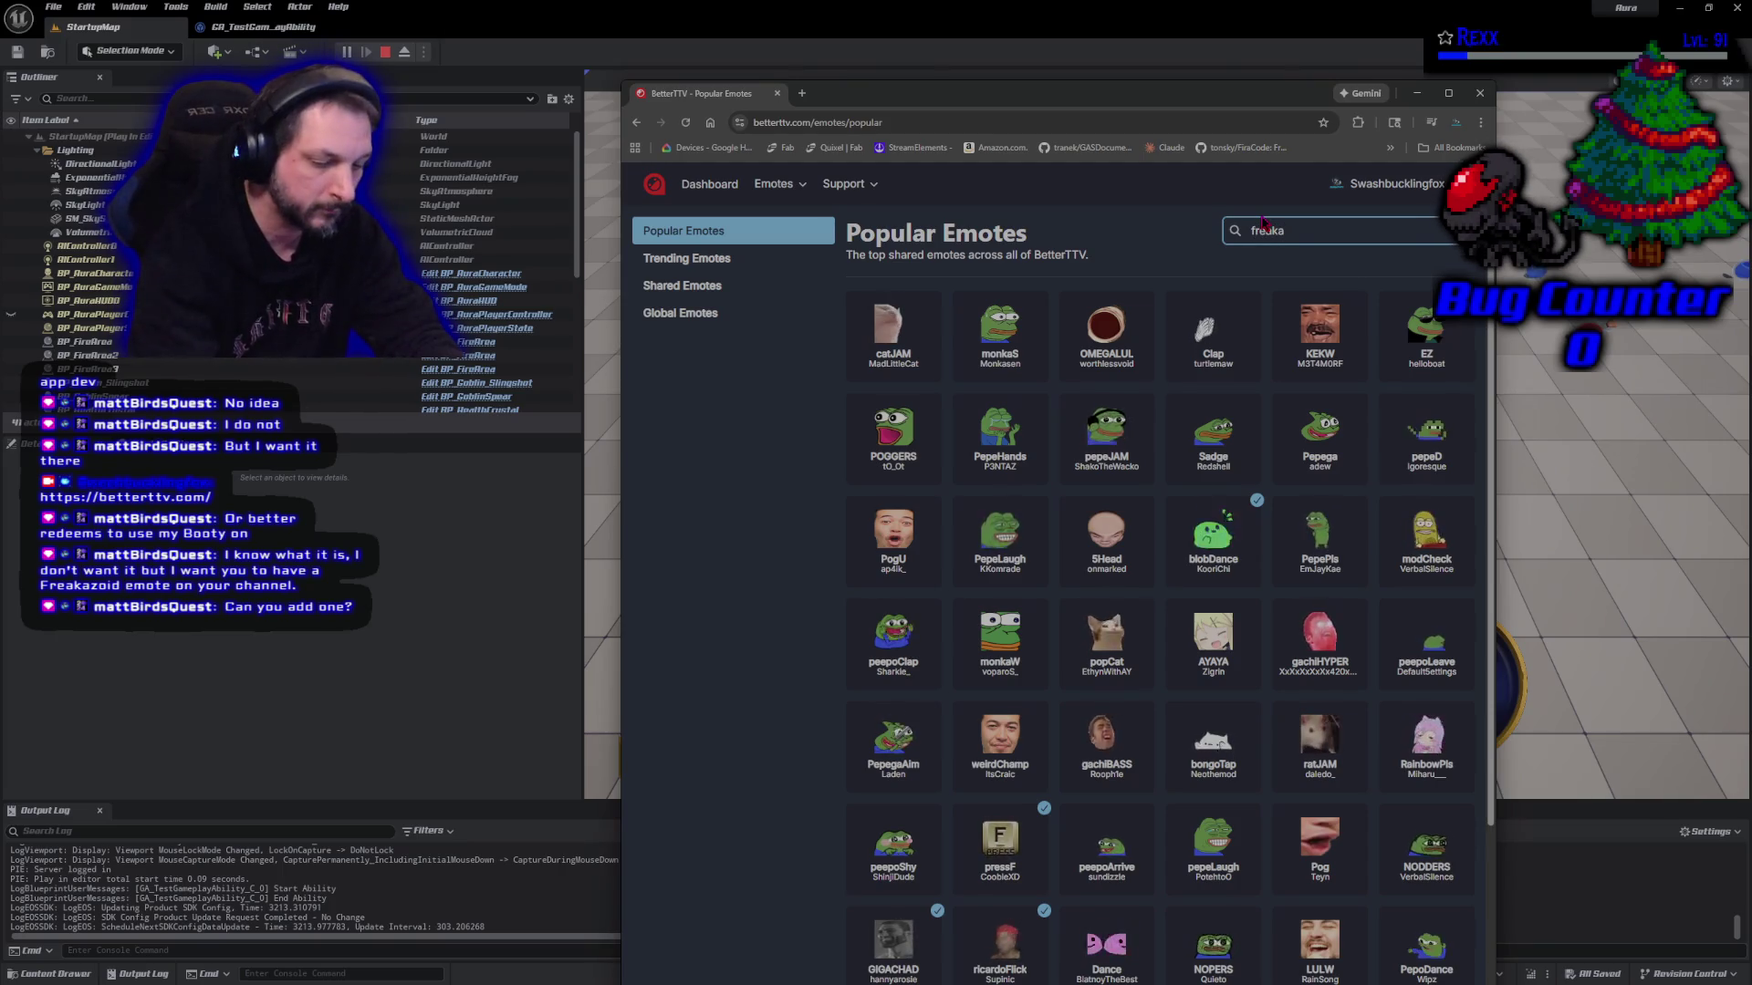
pyautogui.write('zoid')
pyautogui.press('Return')
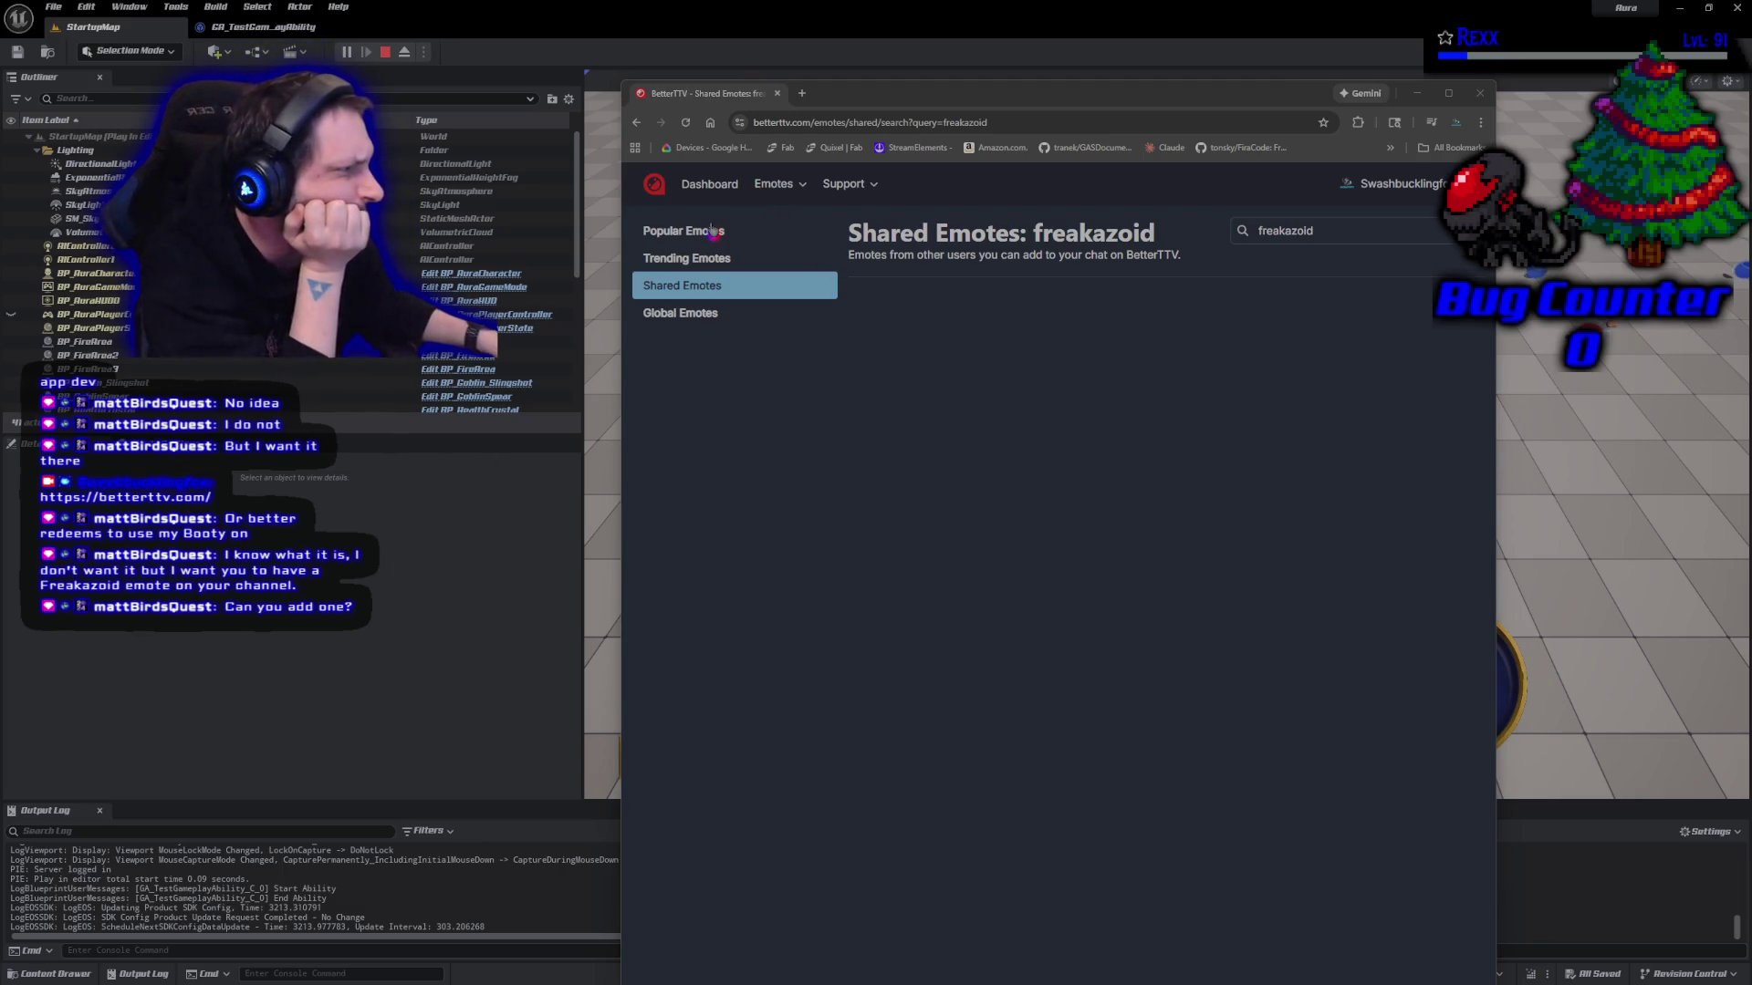
pyautogui.click(713, 231)
# Browse the Trending, Shared and Global Emotes lists in BetterTTV
pyautogui.click(723, 258)
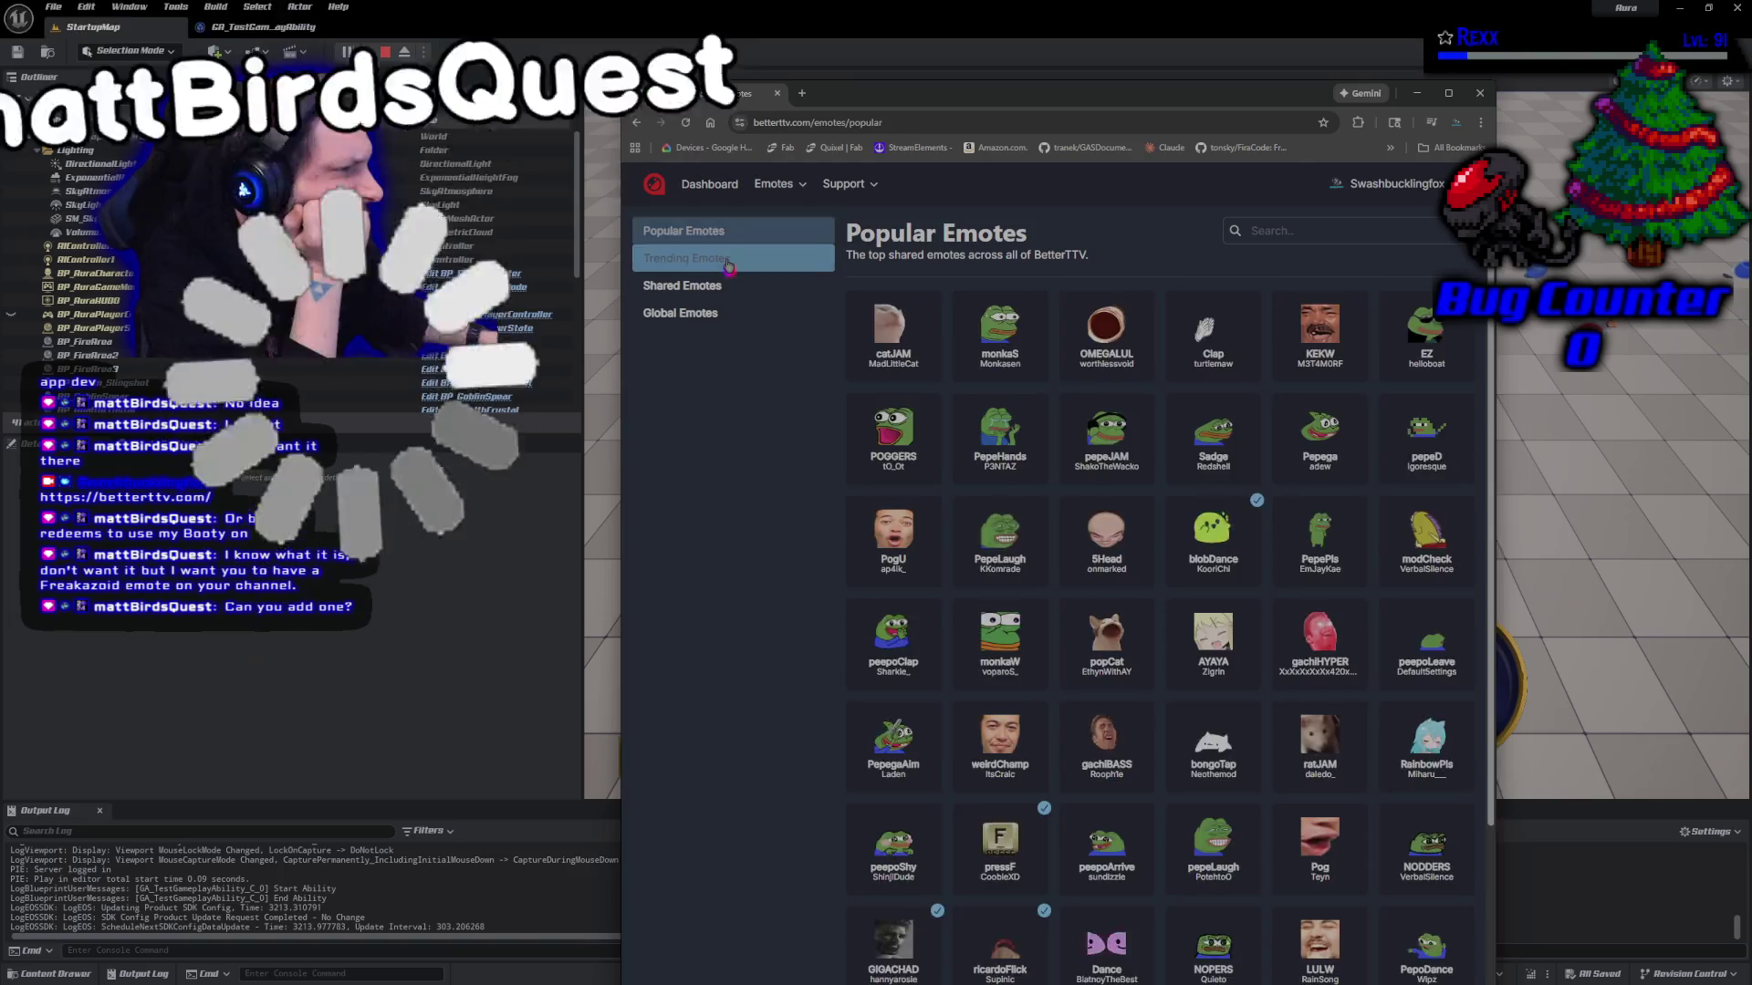
pyautogui.click(723, 290)
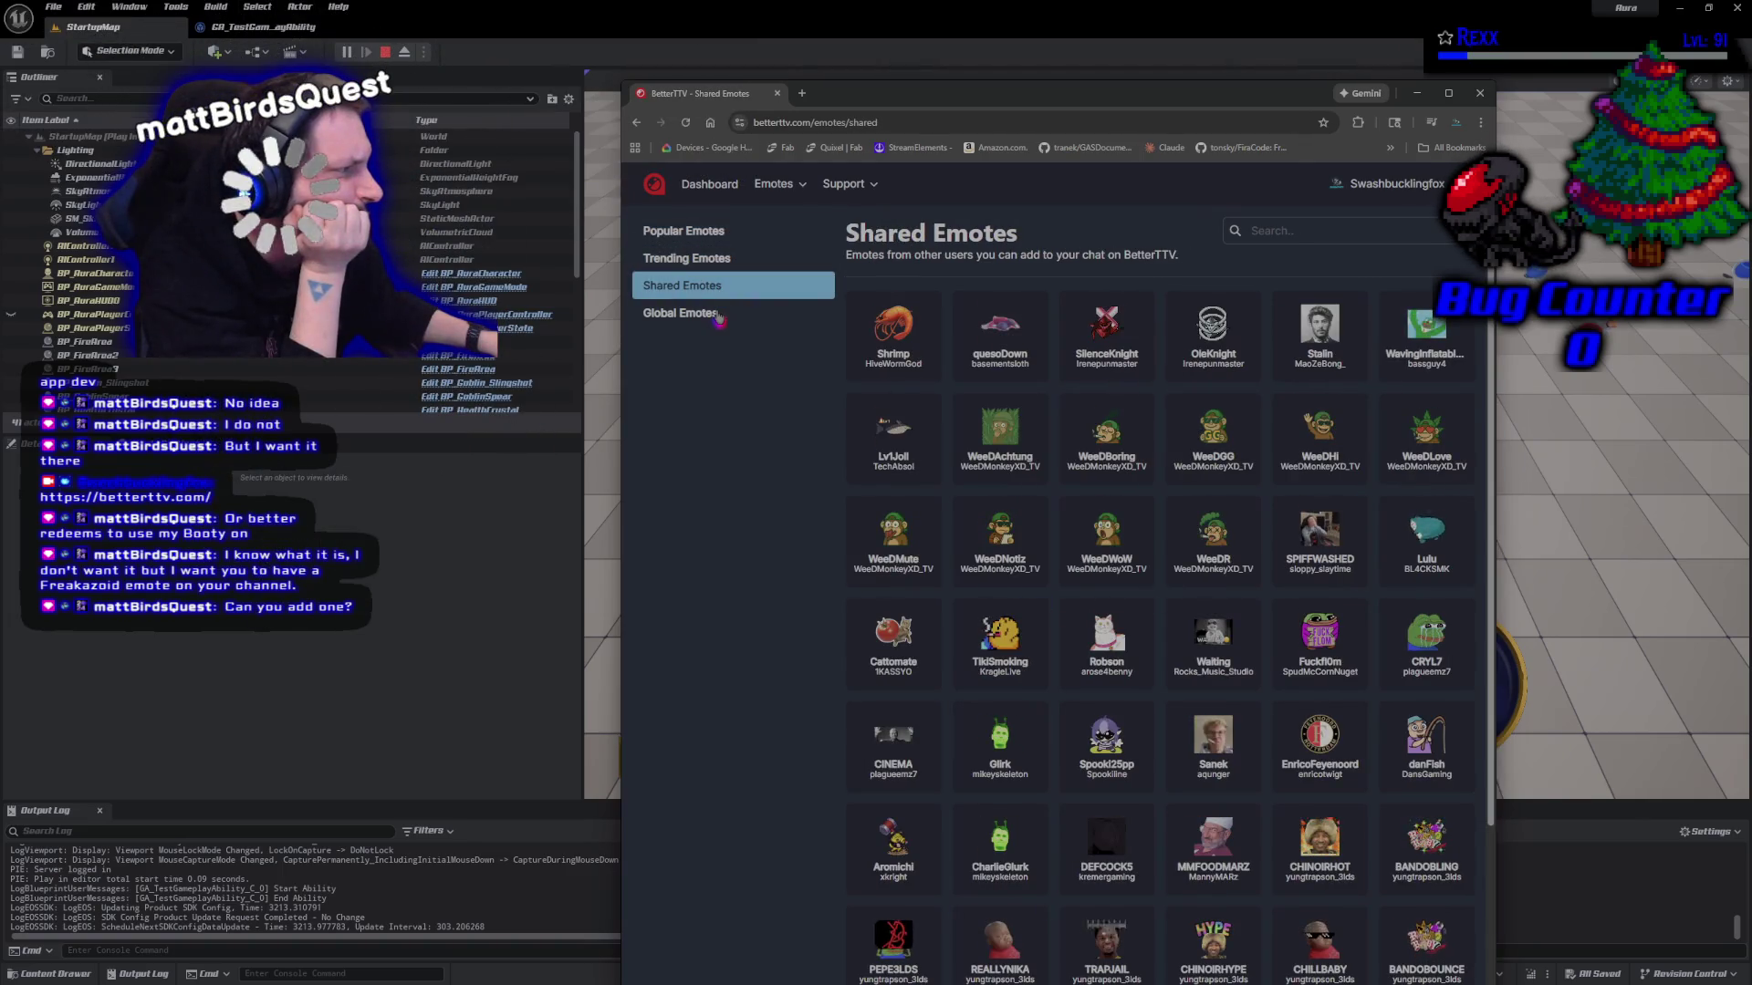
pyautogui.click(720, 315)
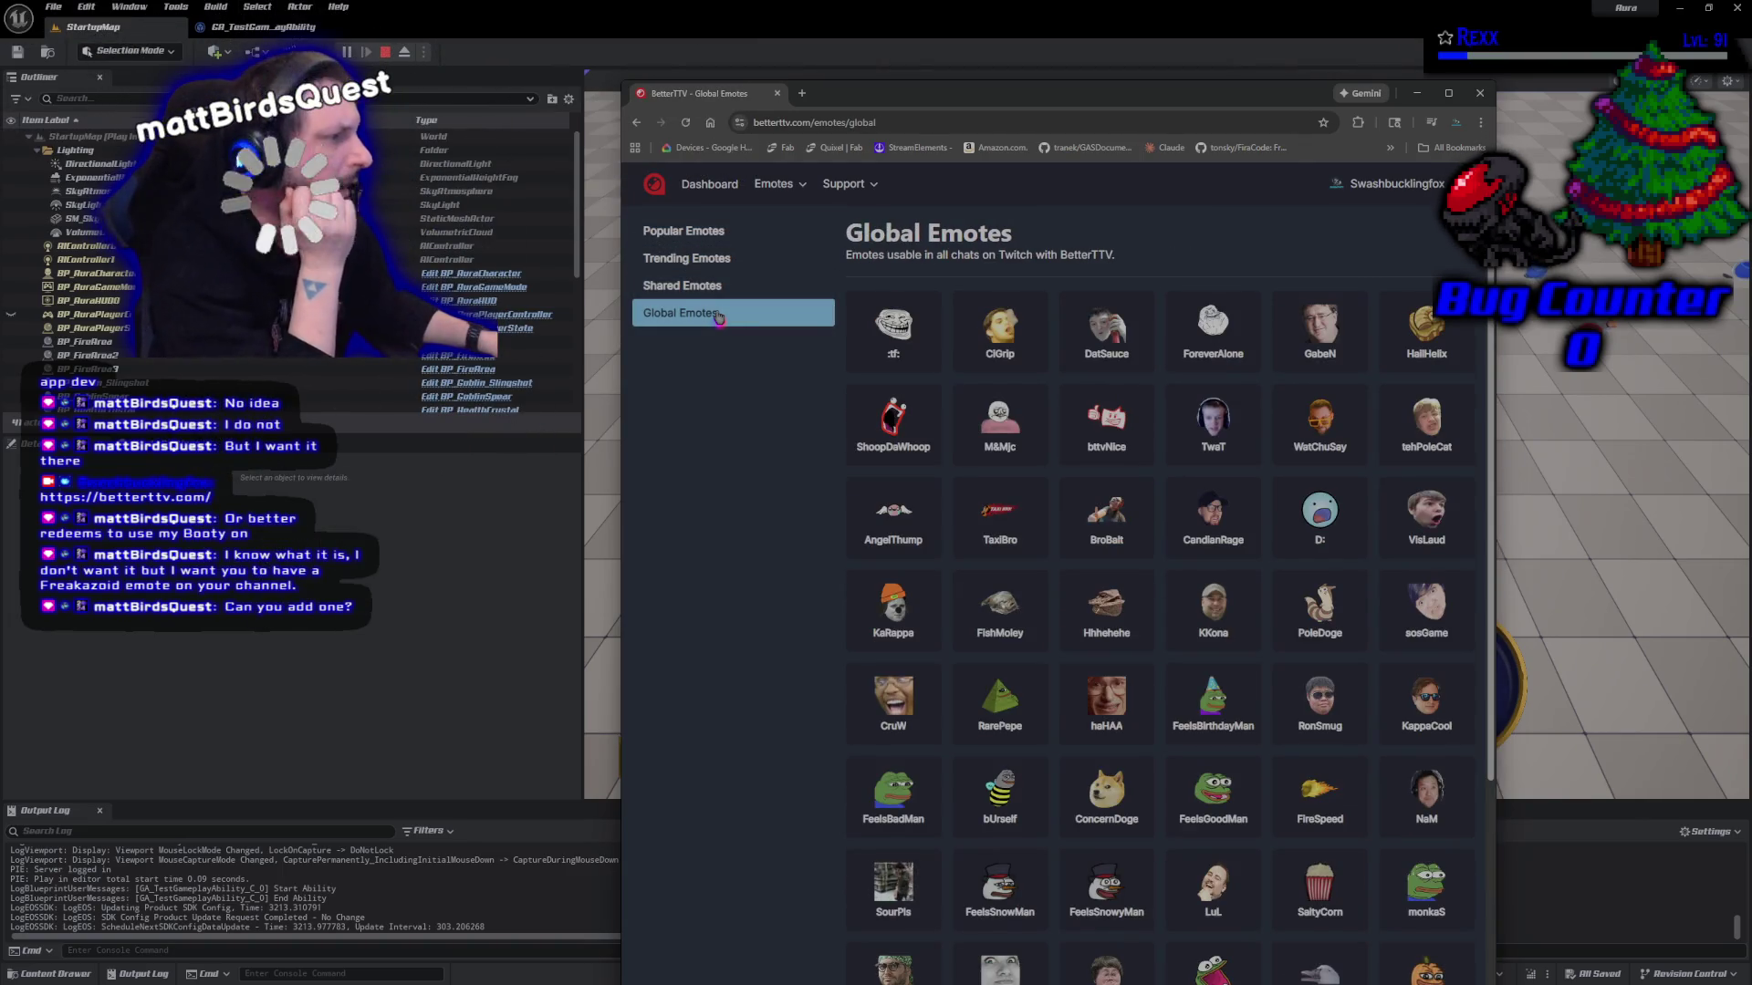
pyautogui.scroll(-3, 1304, 644)
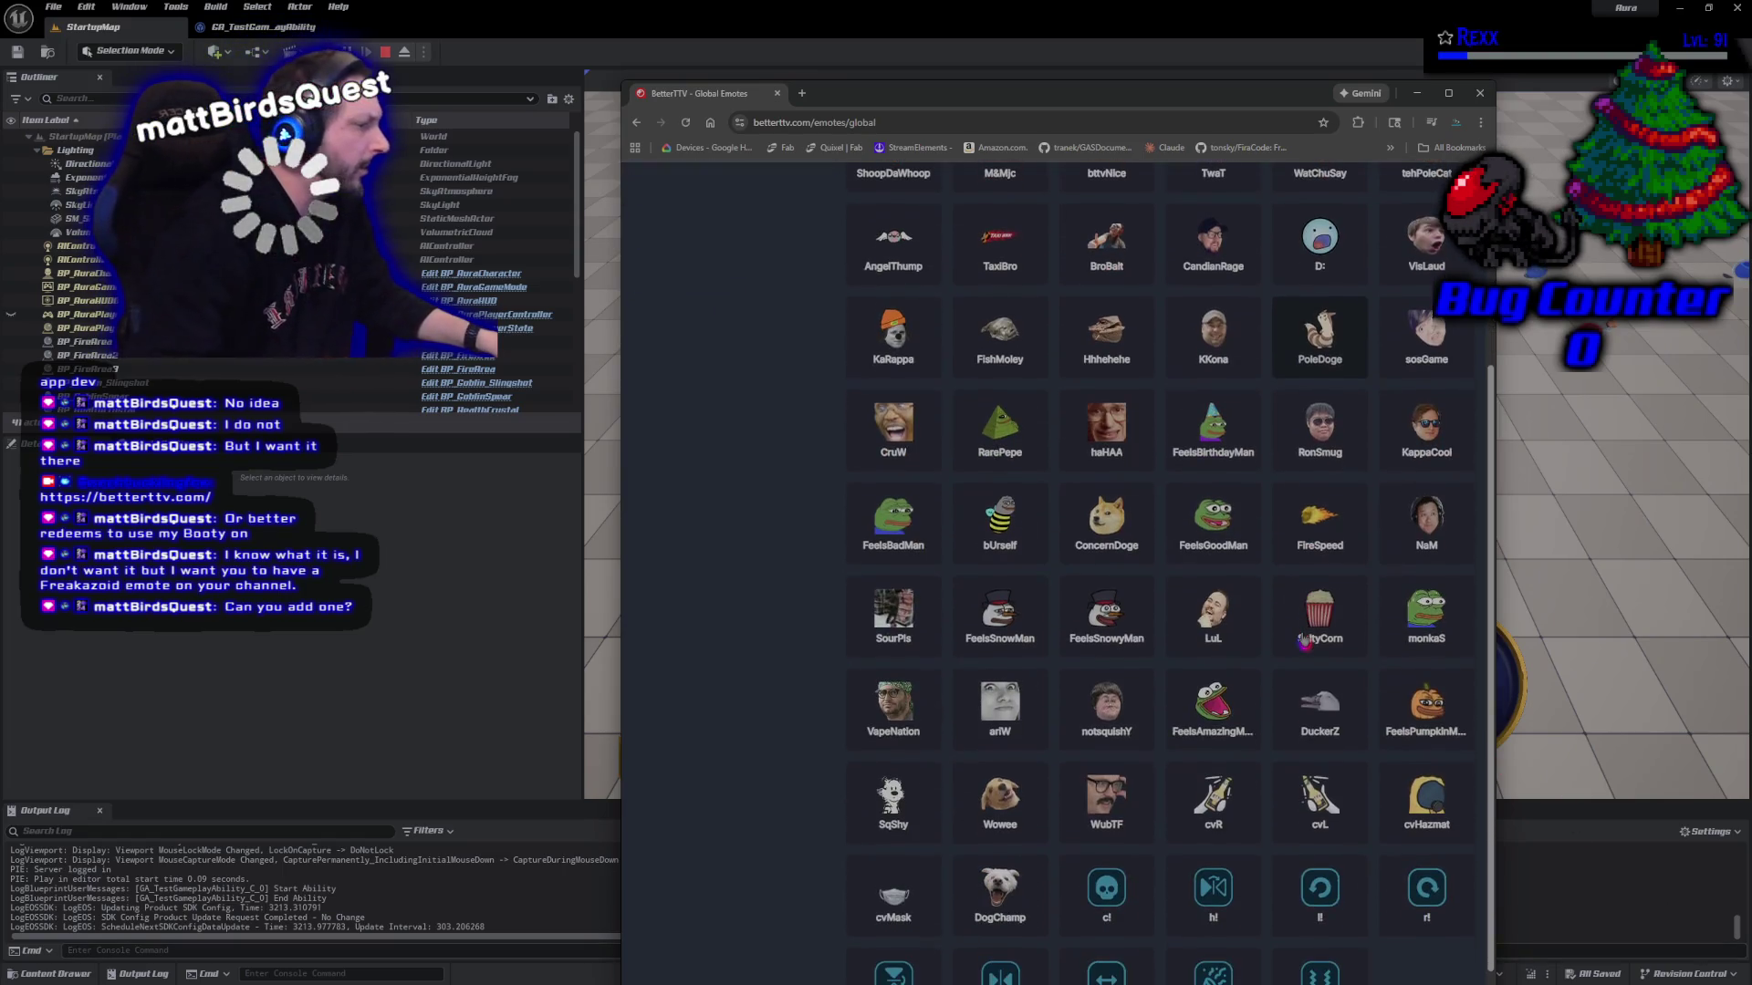
pyautogui.scroll(3, 1305, 643)
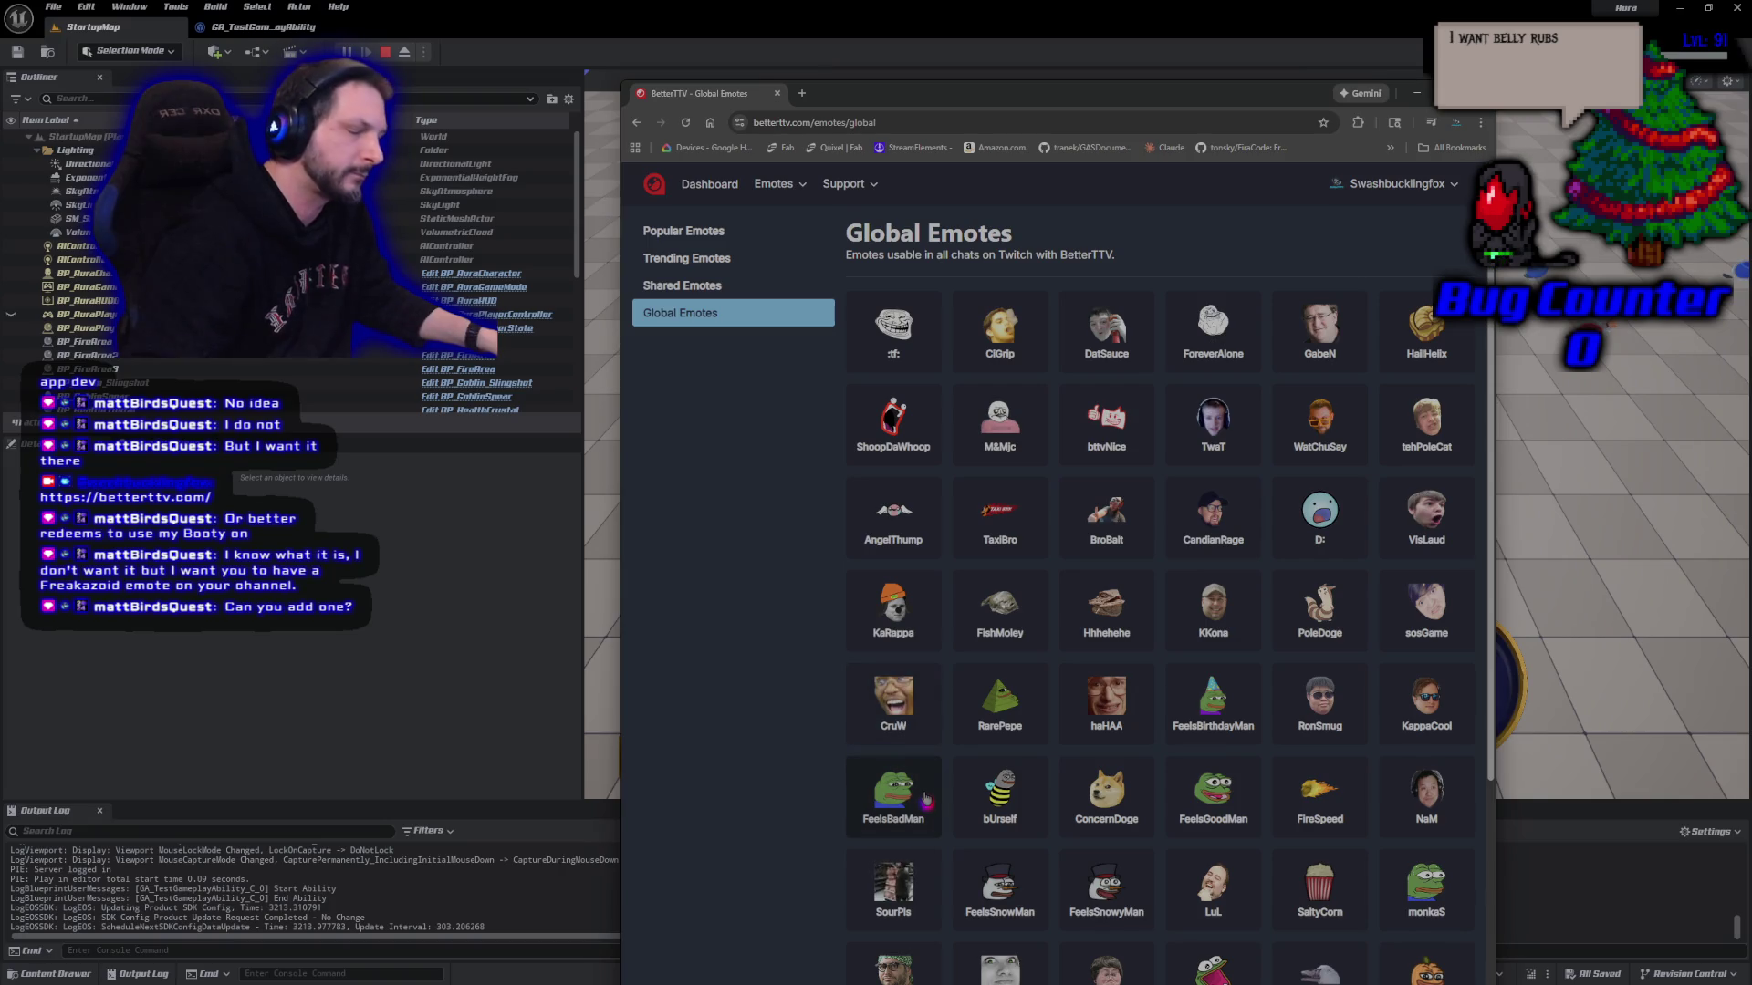
pyautogui.click(725, 286)
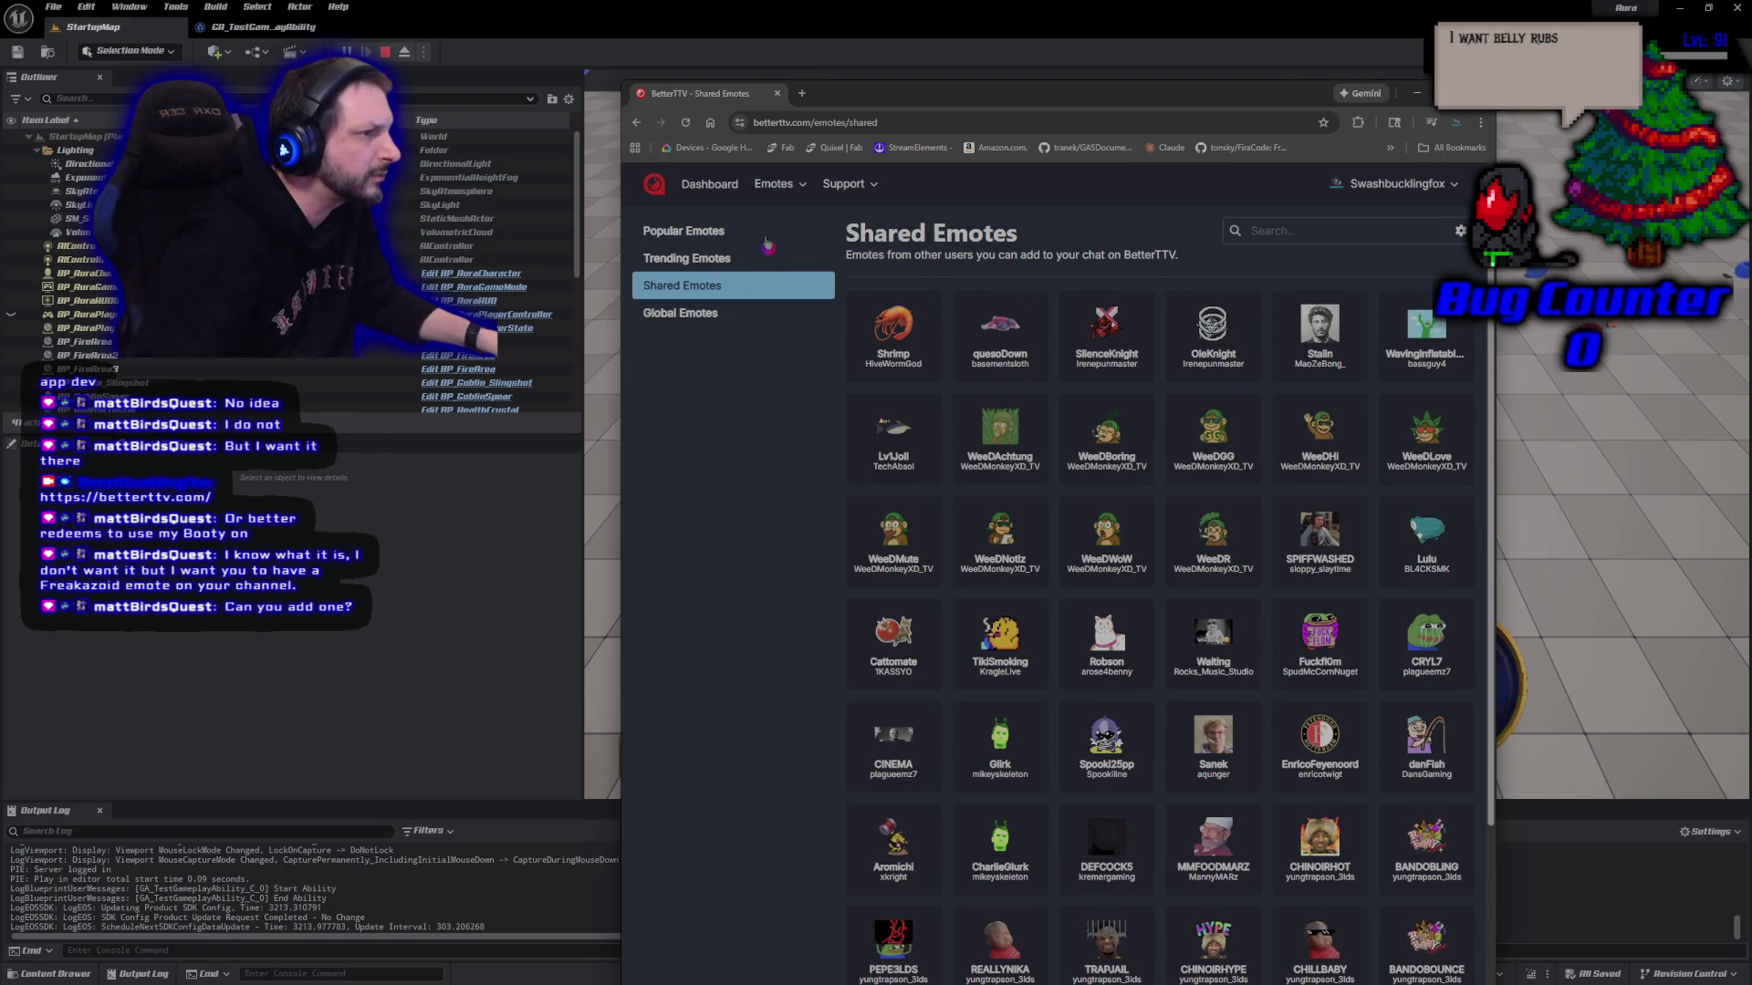
# Try the emote category and Emote Type filters, then return to the running Unreal game
pyautogui.click(790, 186)
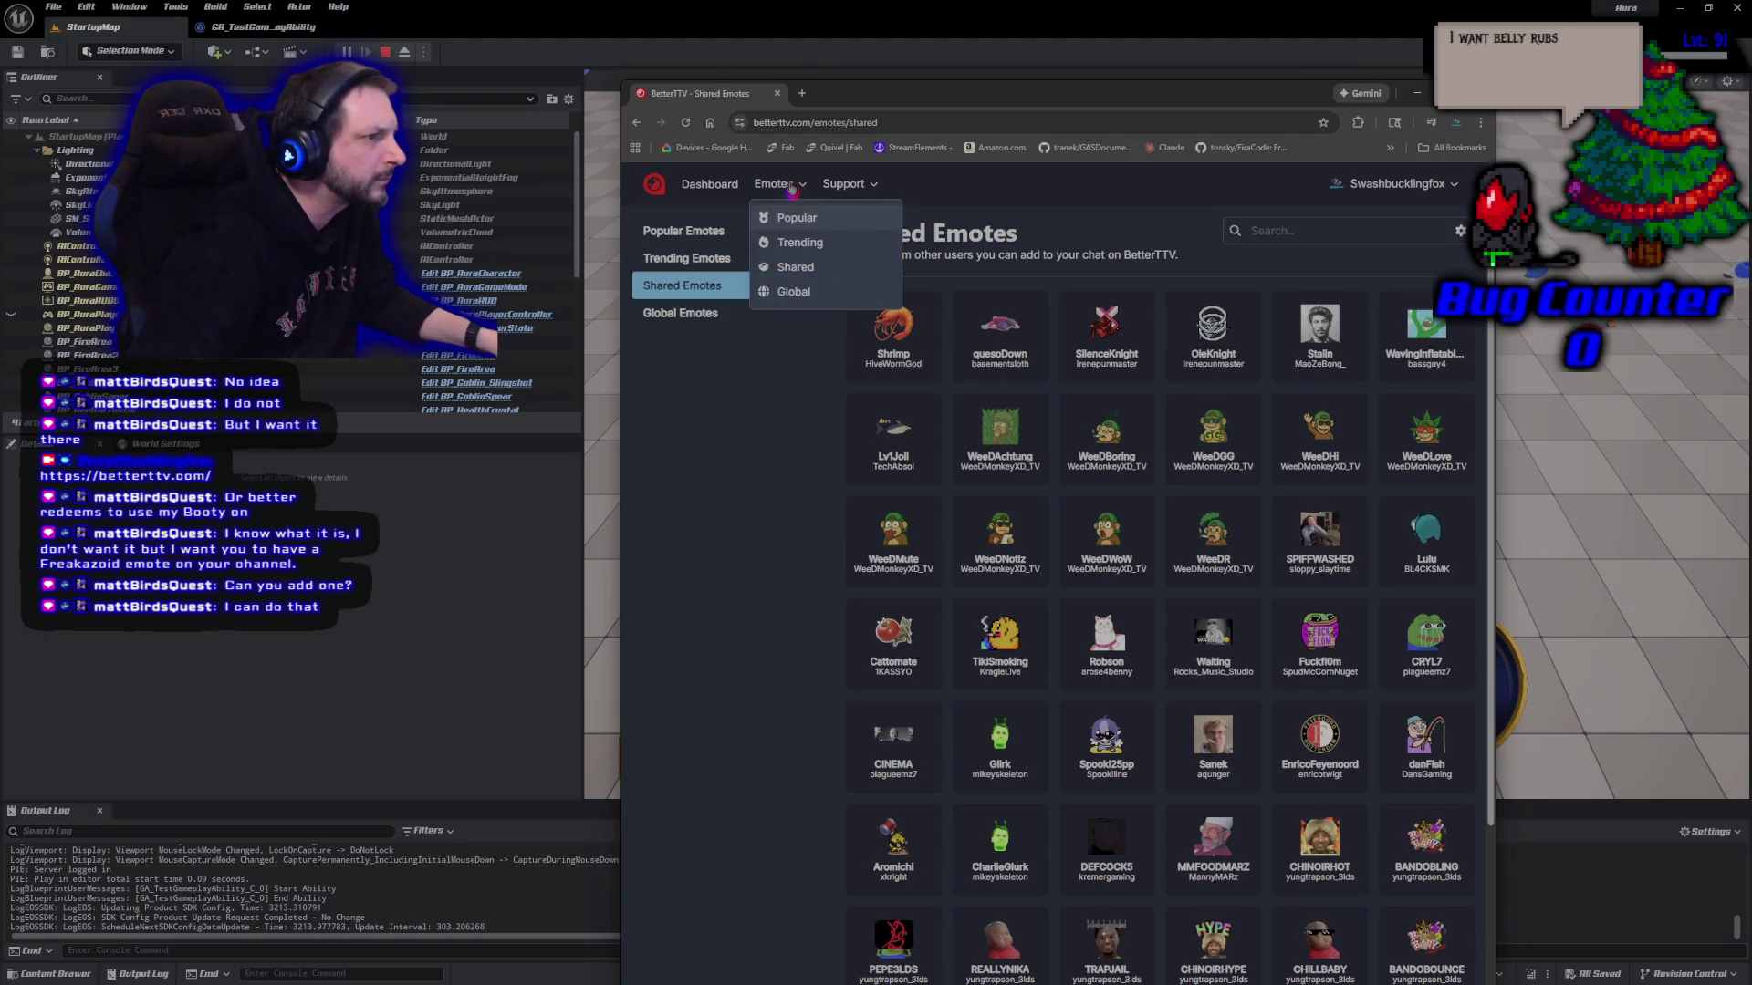
pyautogui.click(723, 321)
pyautogui.click(731, 288)
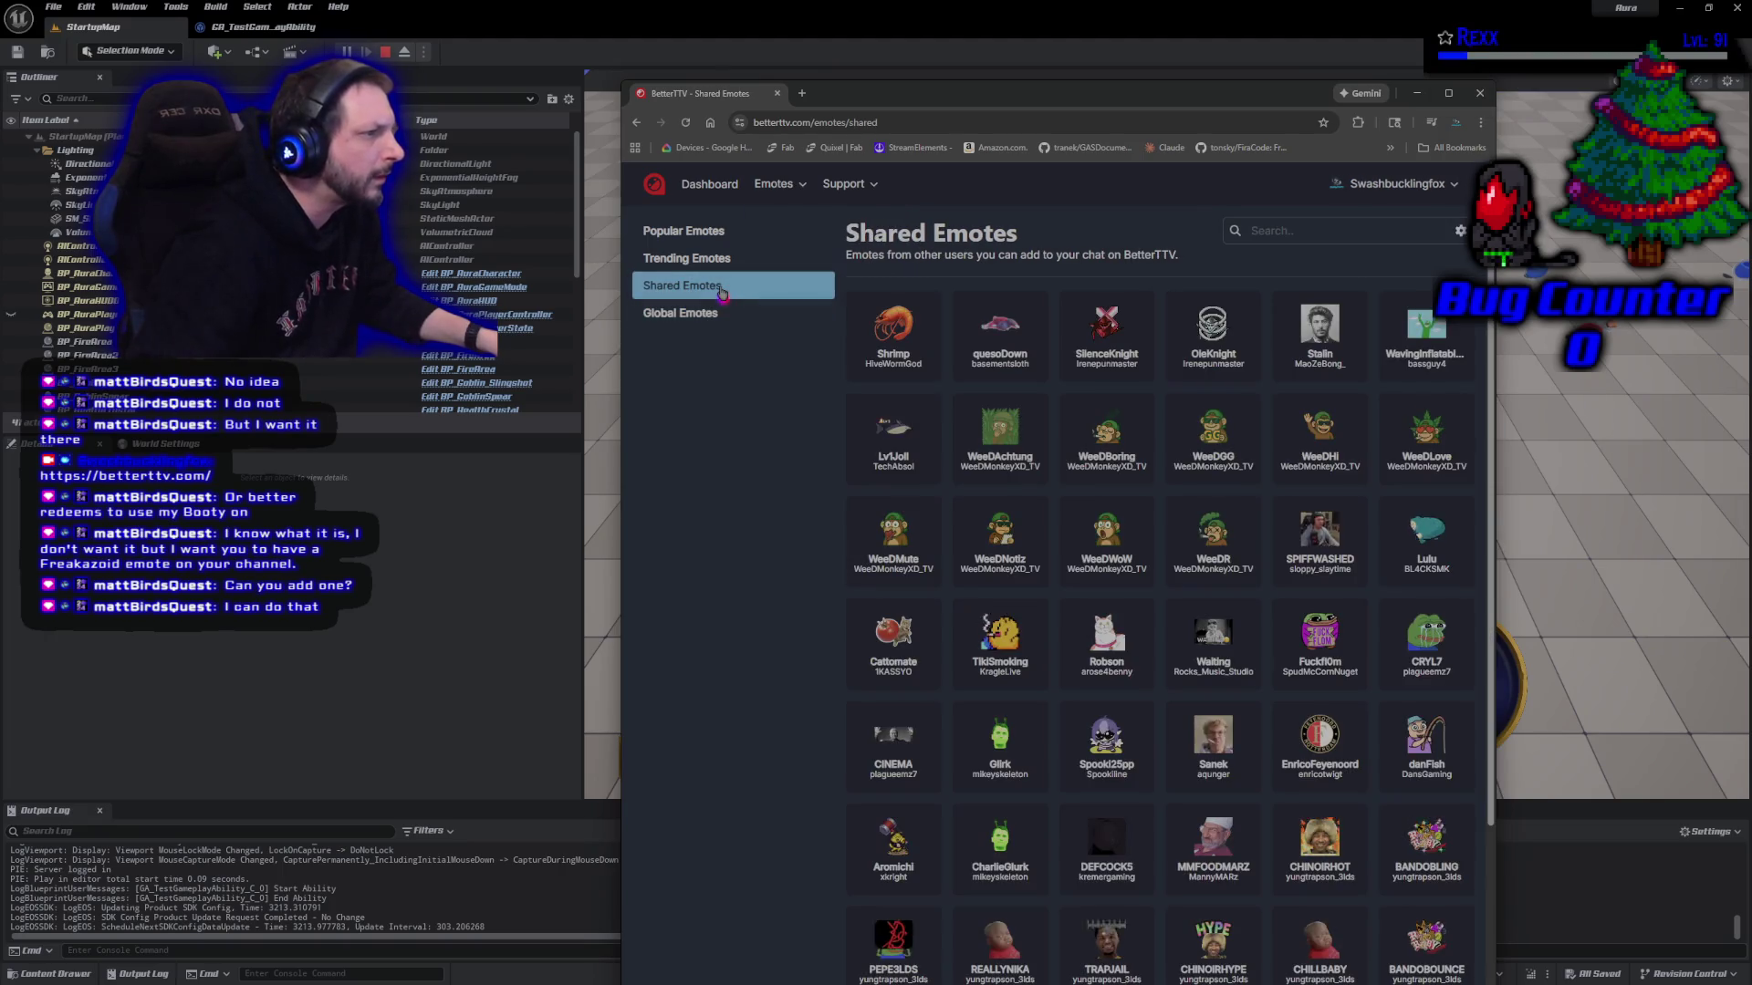
pyautogui.click(1460, 231)
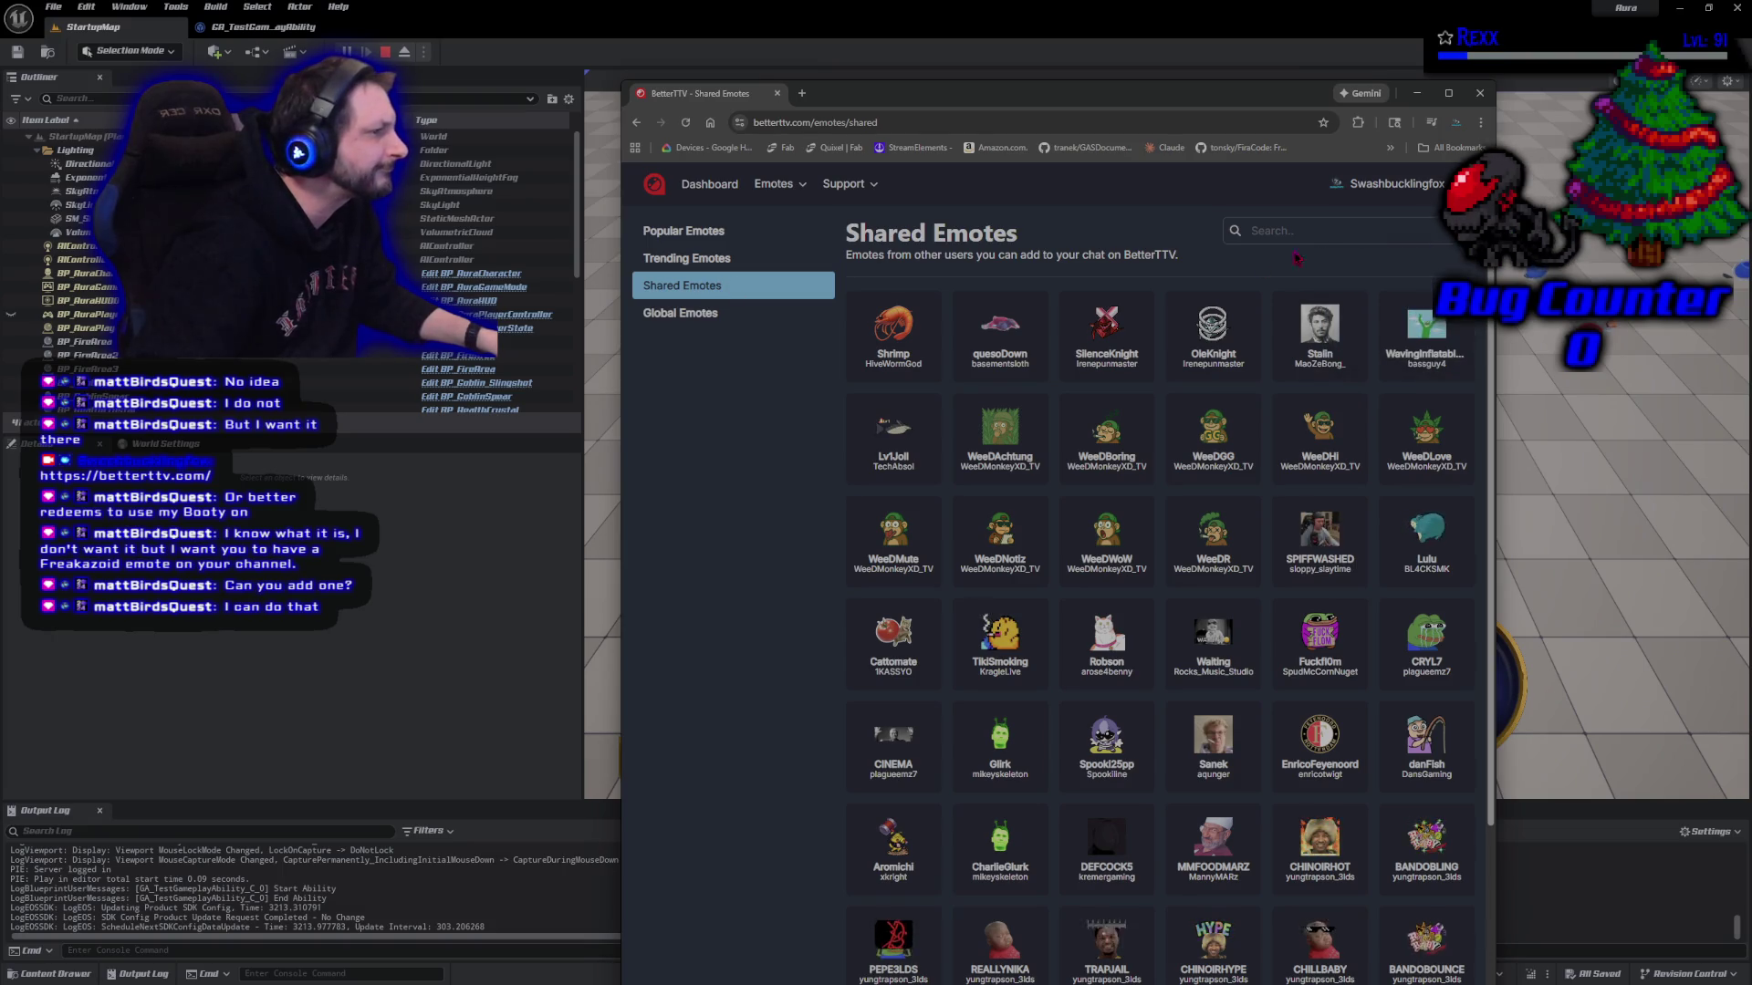
pyautogui.click(676, 256)
pyautogui.click(676, 232)
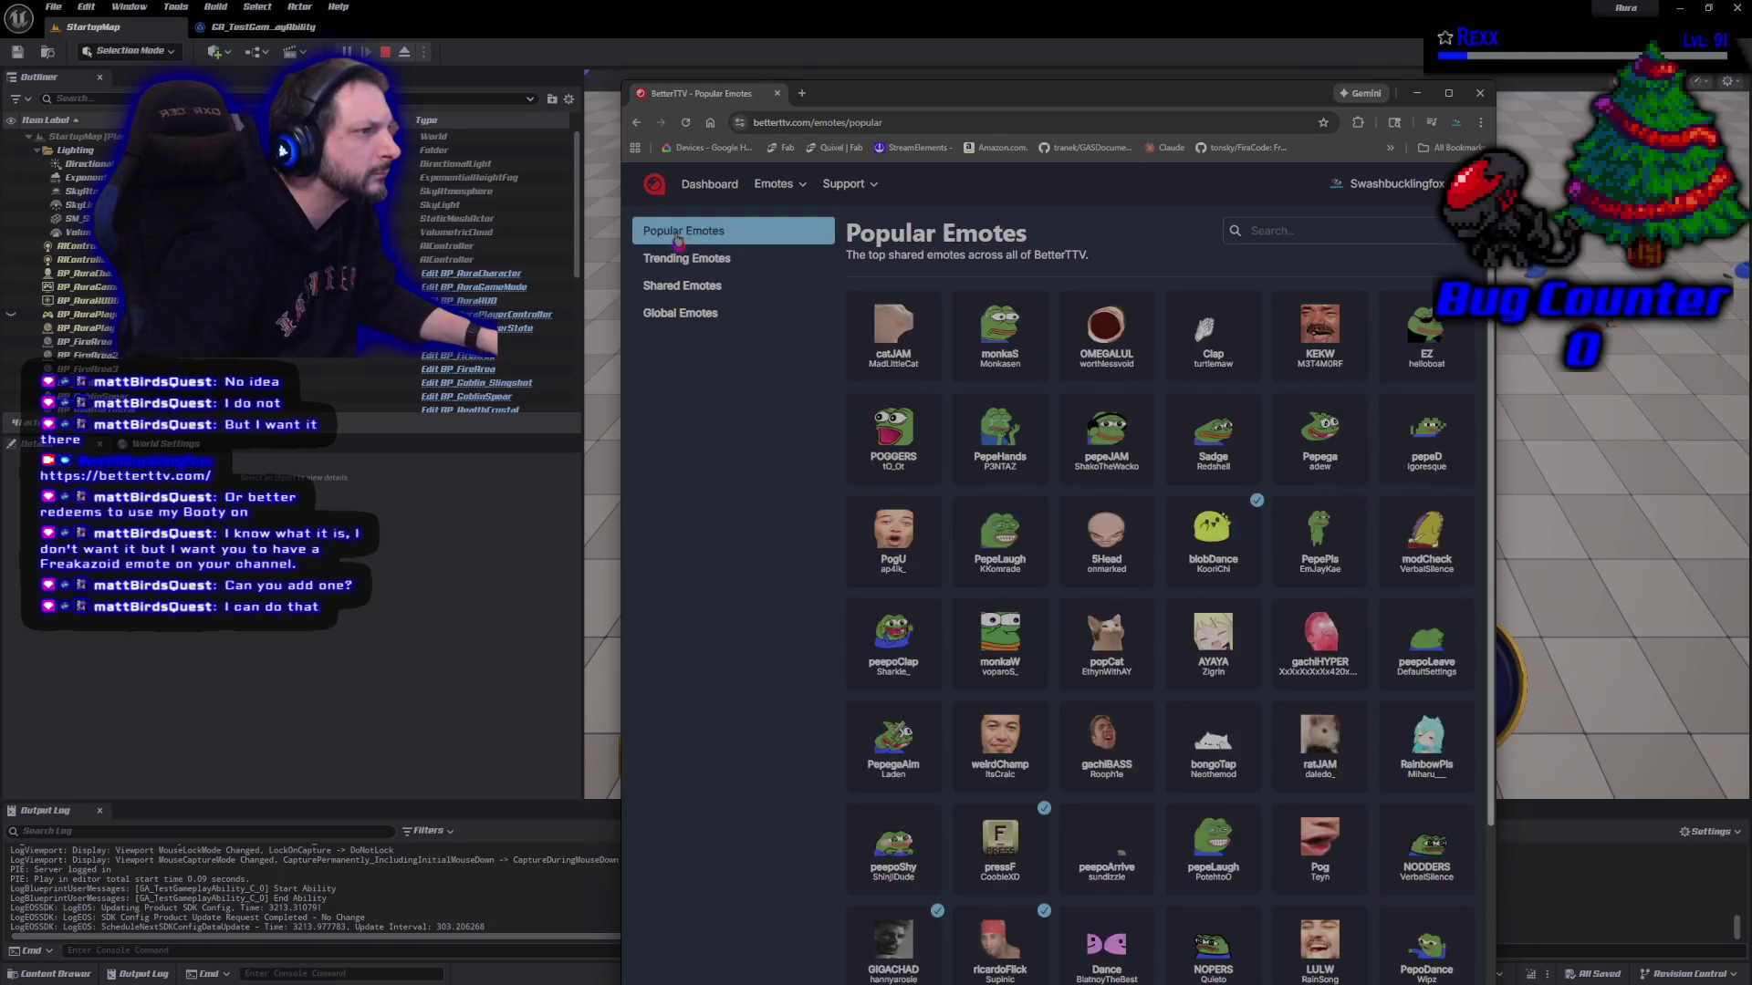
pyautogui.hotkey('alt', 'Tab')
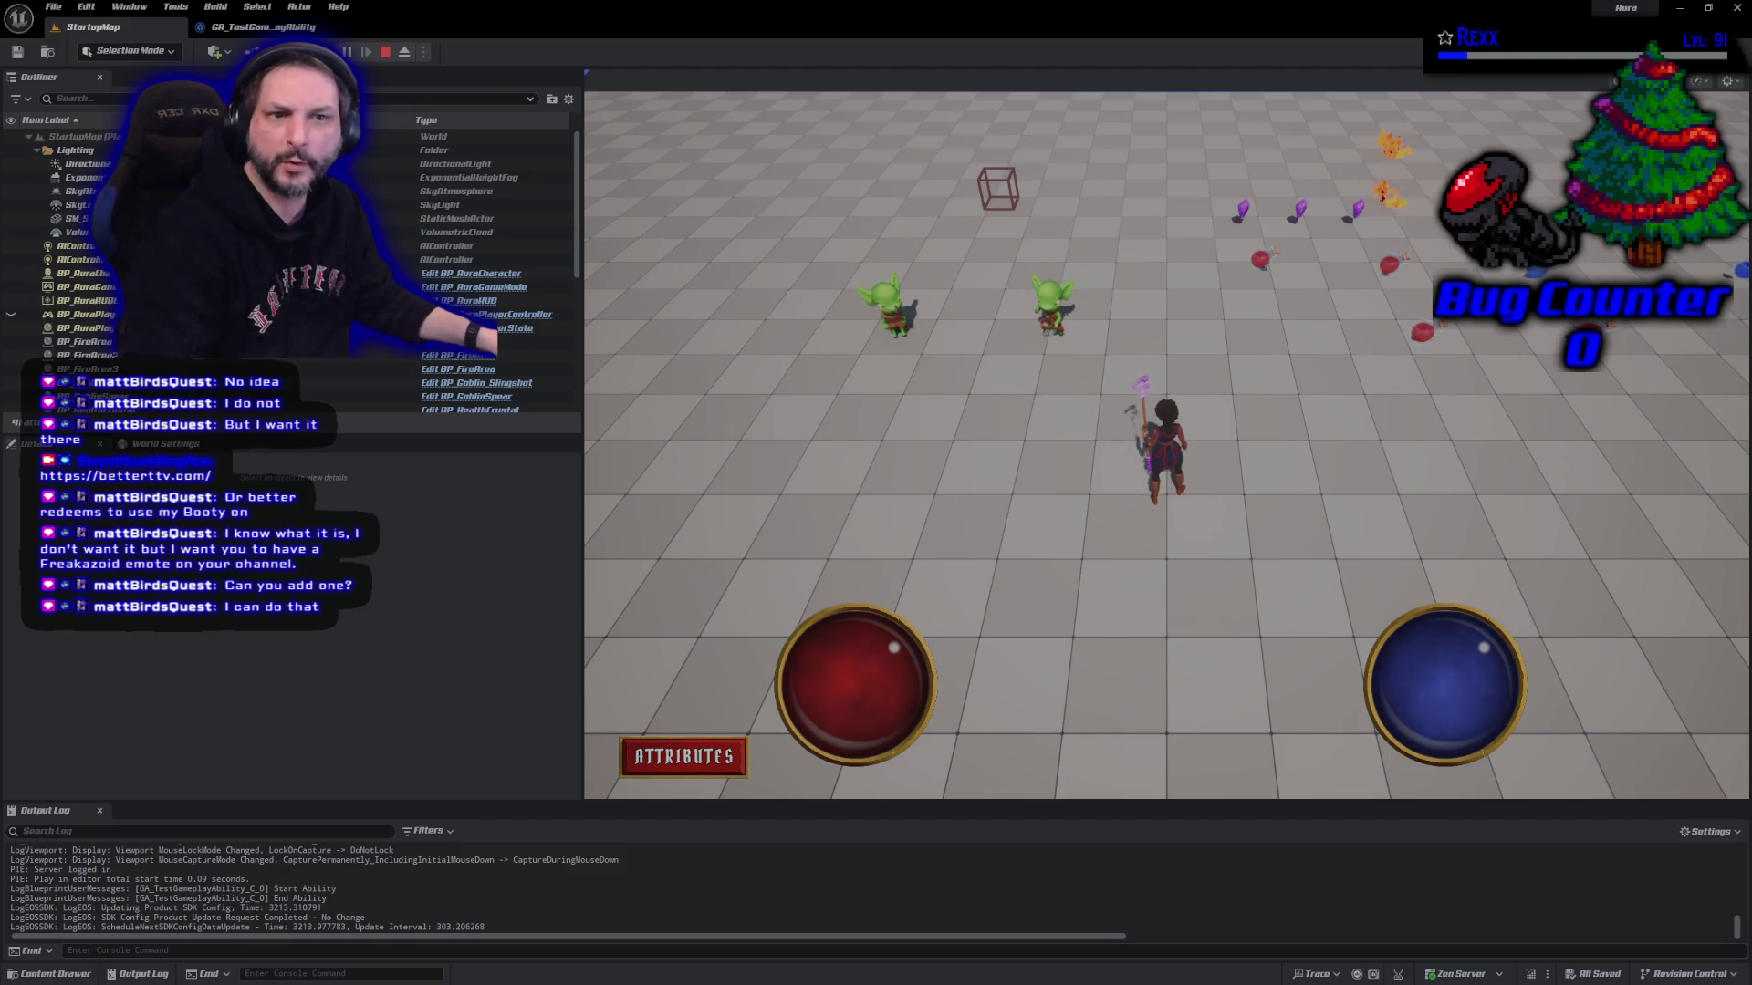
# Bring the BetterTTV dashboard window over the editor and maximize it
pyautogui.hotkey('alt', 'Tab')
pyautogui.moveTo(906, 402)
pyautogui.mouseDown()
pyautogui.moveTo(827, 81)
pyautogui.moveTo(620, 80)
pyautogui.mouseUp()
pyautogui.doubleClick(620, 60)
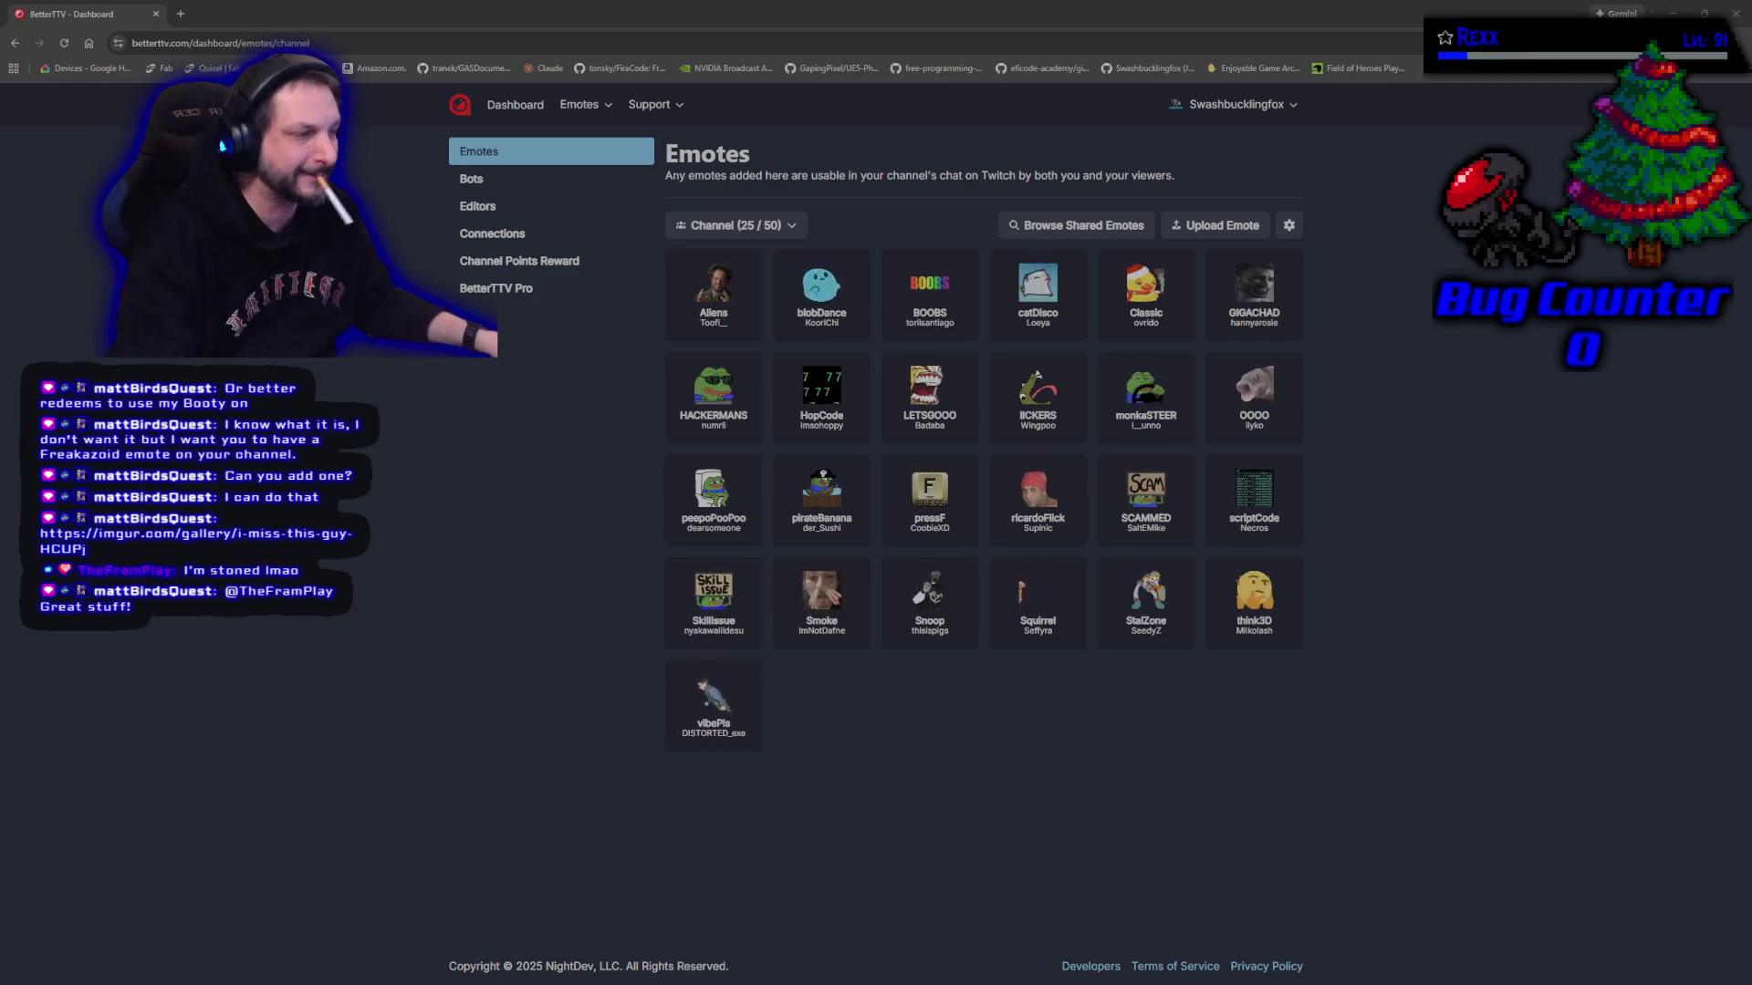
# Open the Upload Emote form from the channel emotes dashboard
pyautogui.click(1214, 225)
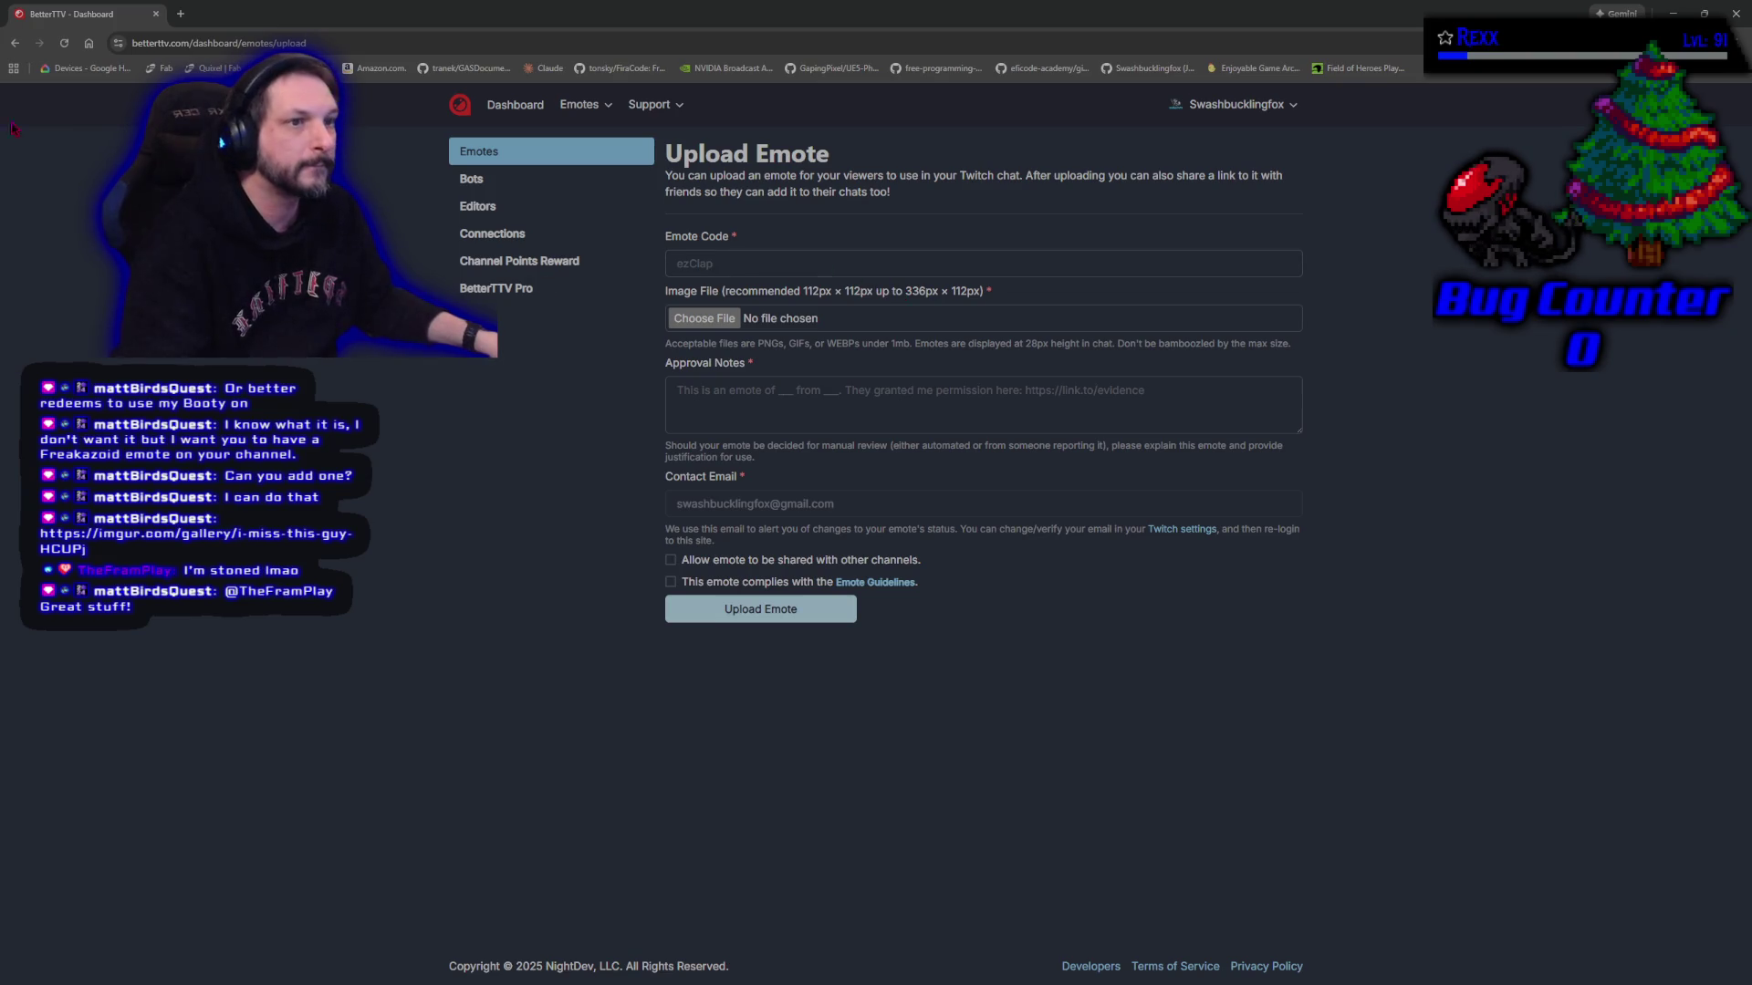
# Attach the Imgur.gif image, enter code FreakazoidRun, tick compliance, and open the Emote Guidelines
pyautogui.moveTo(83, 238)
pyautogui.mouseDown()
pyautogui.moveTo(677, 278)
pyautogui.moveTo(744, 300)
pyautogui.moveTo(699, 325)
pyautogui.mouseUp()
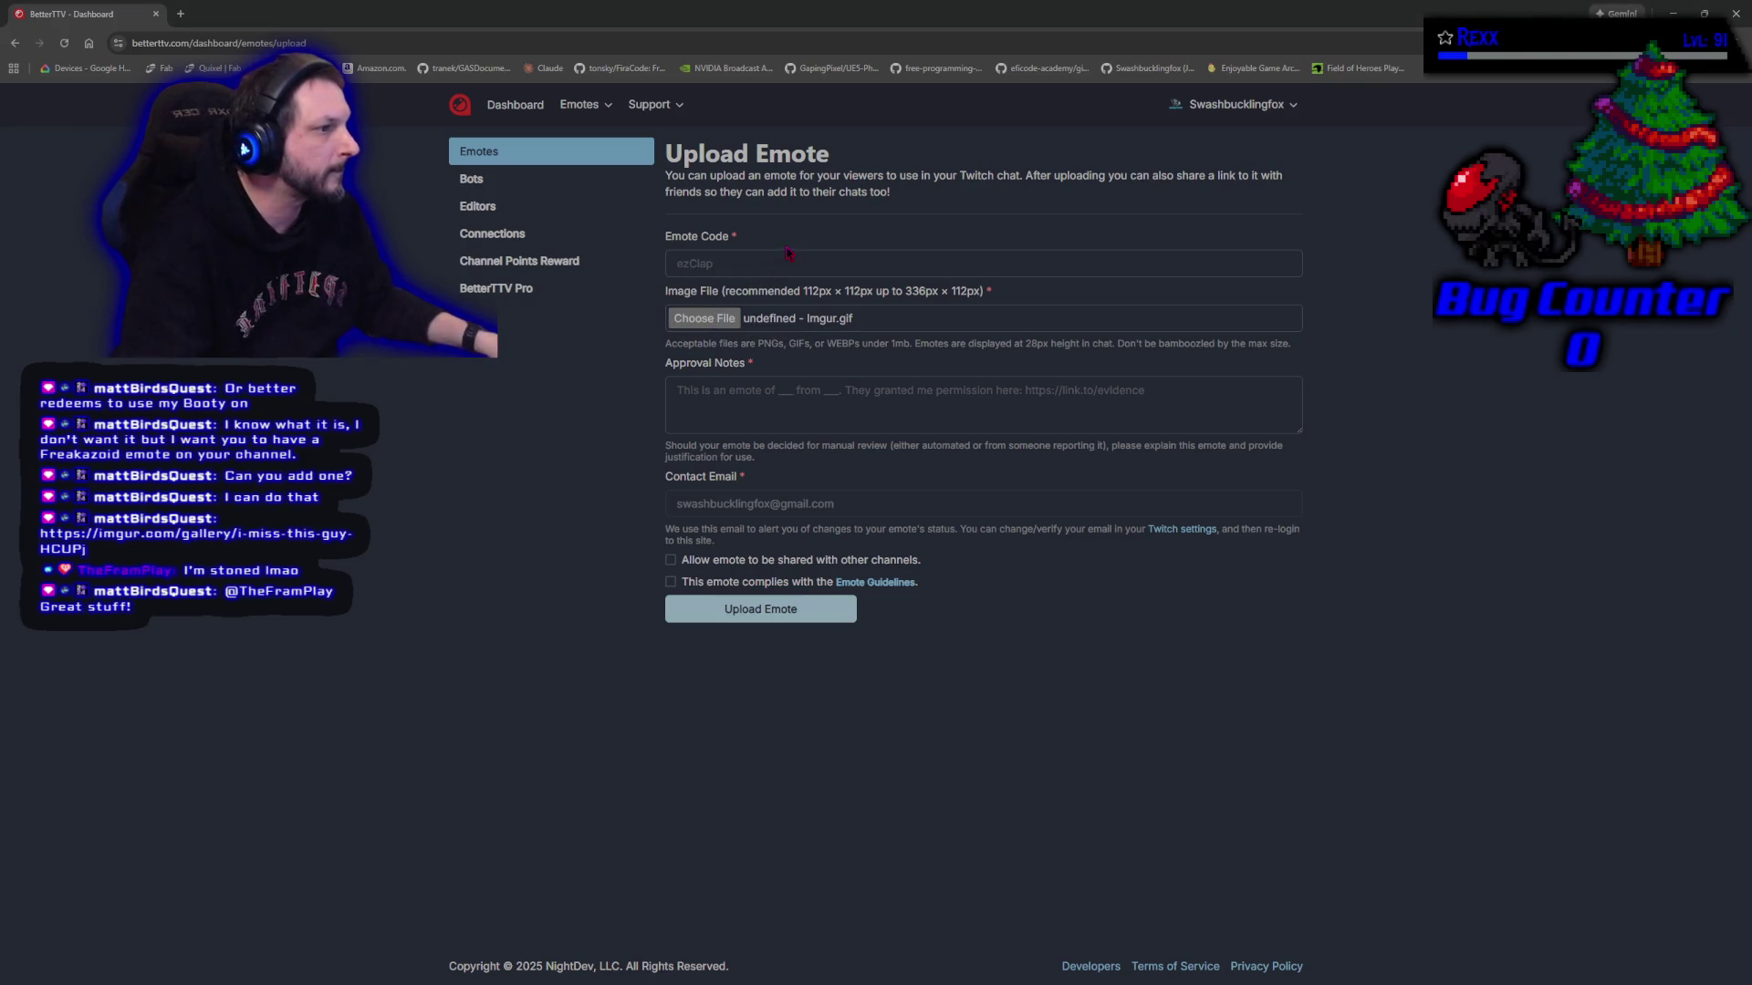
pyautogui.click(758, 264)
pyautogui.write('Fre')
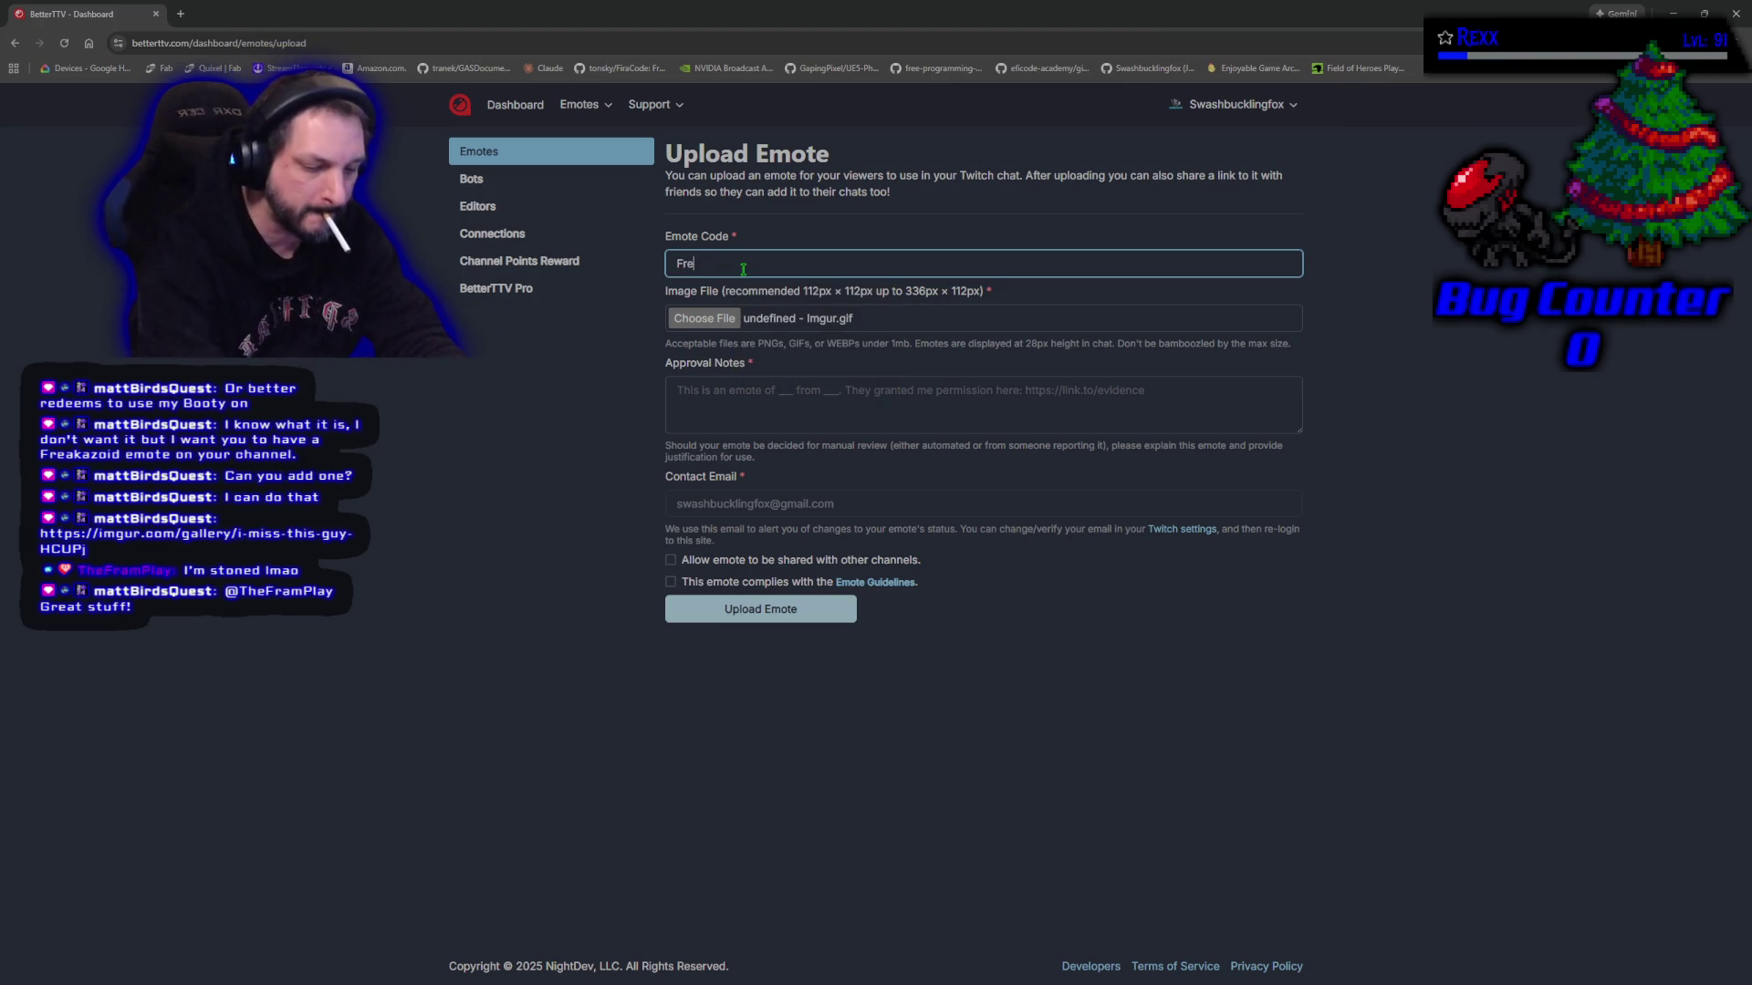
pyautogui.write('aka')
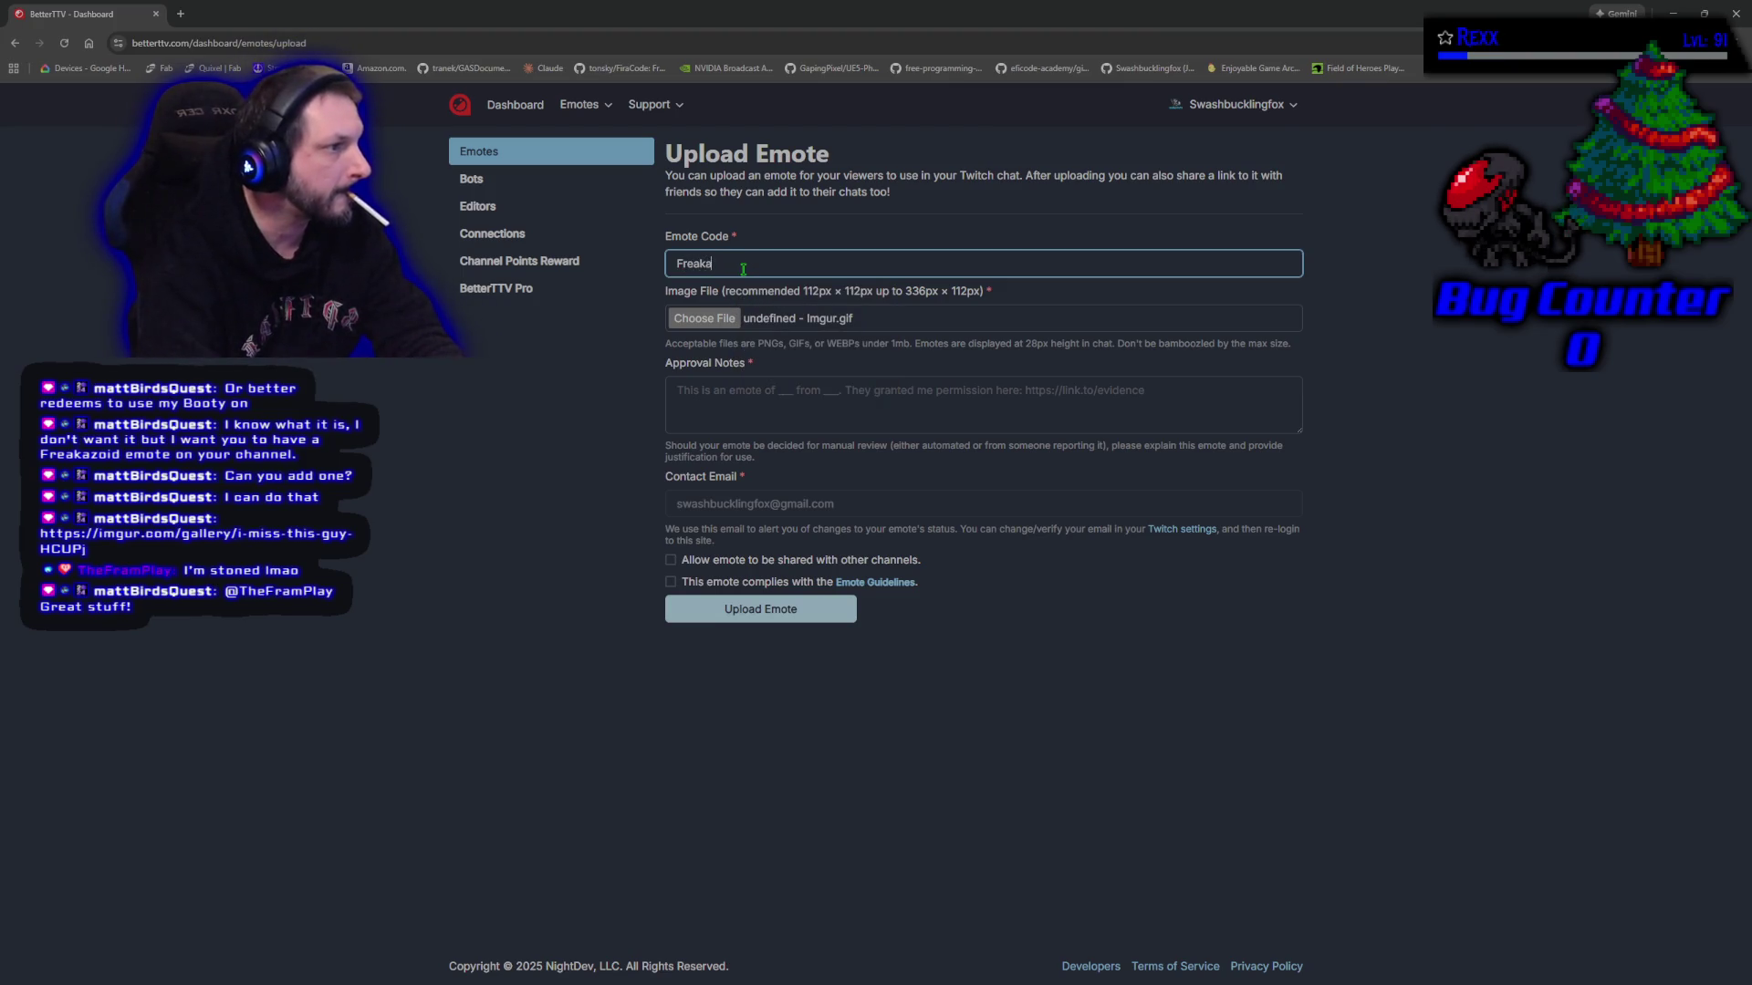
pyautogui.write('zoid')
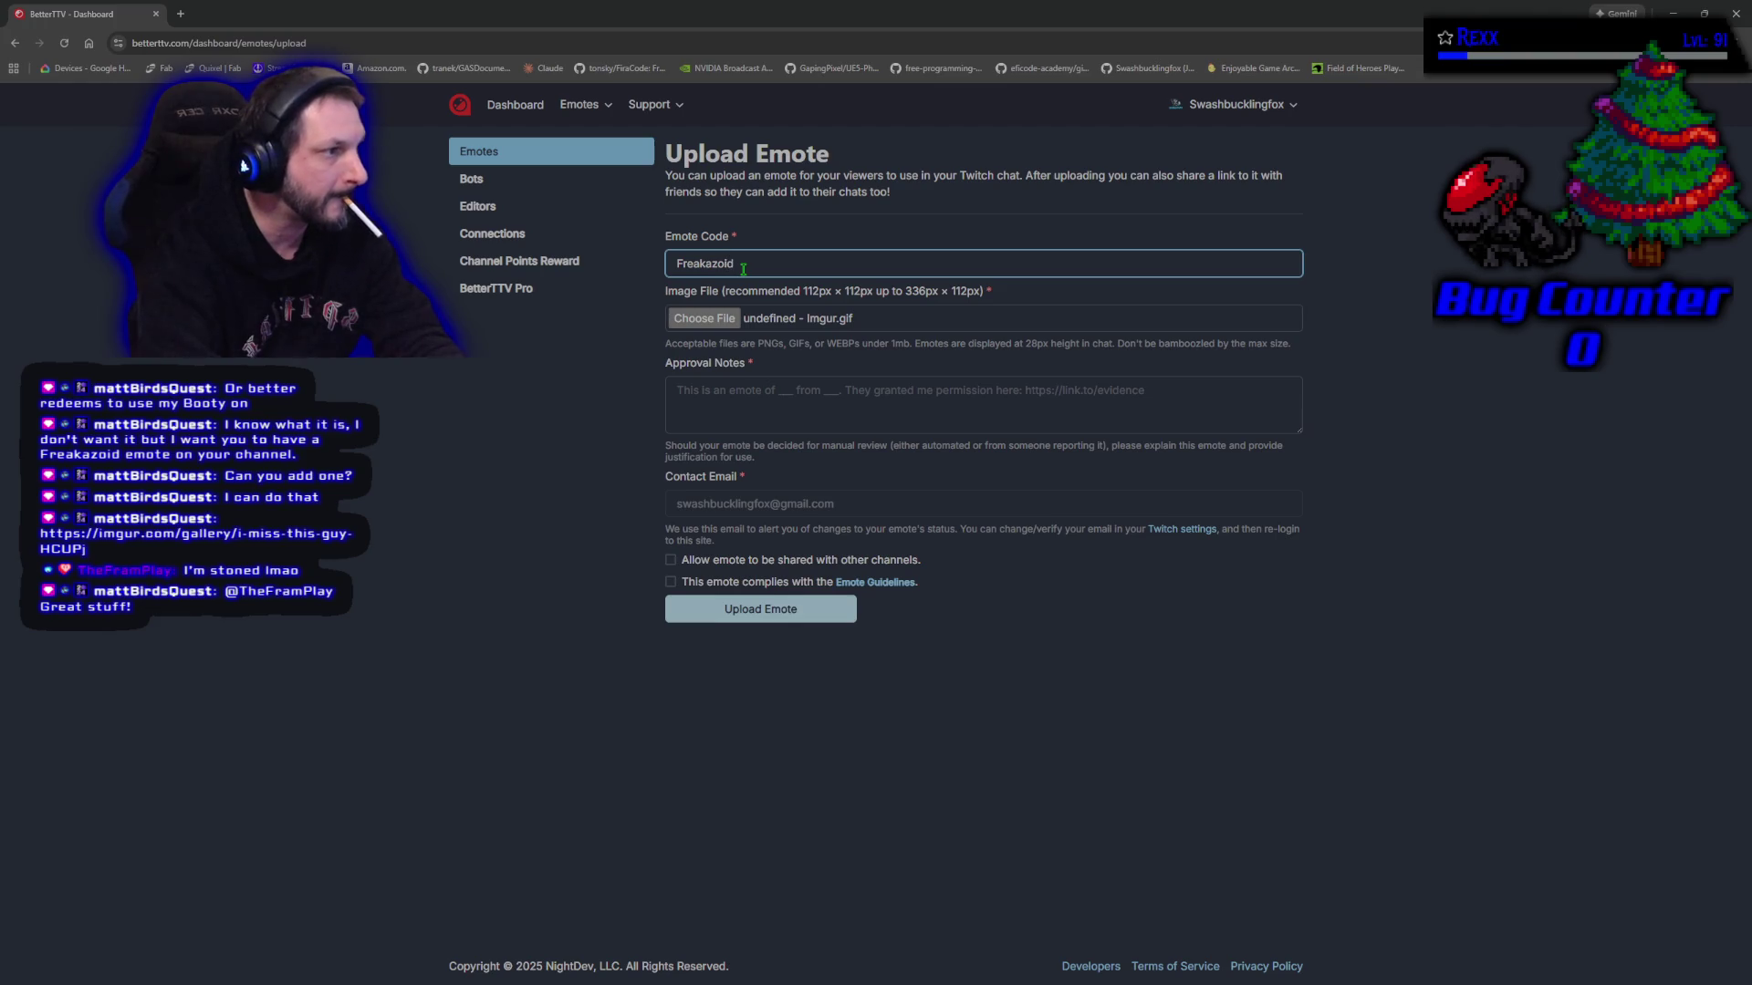
pyautogui.write('Run')
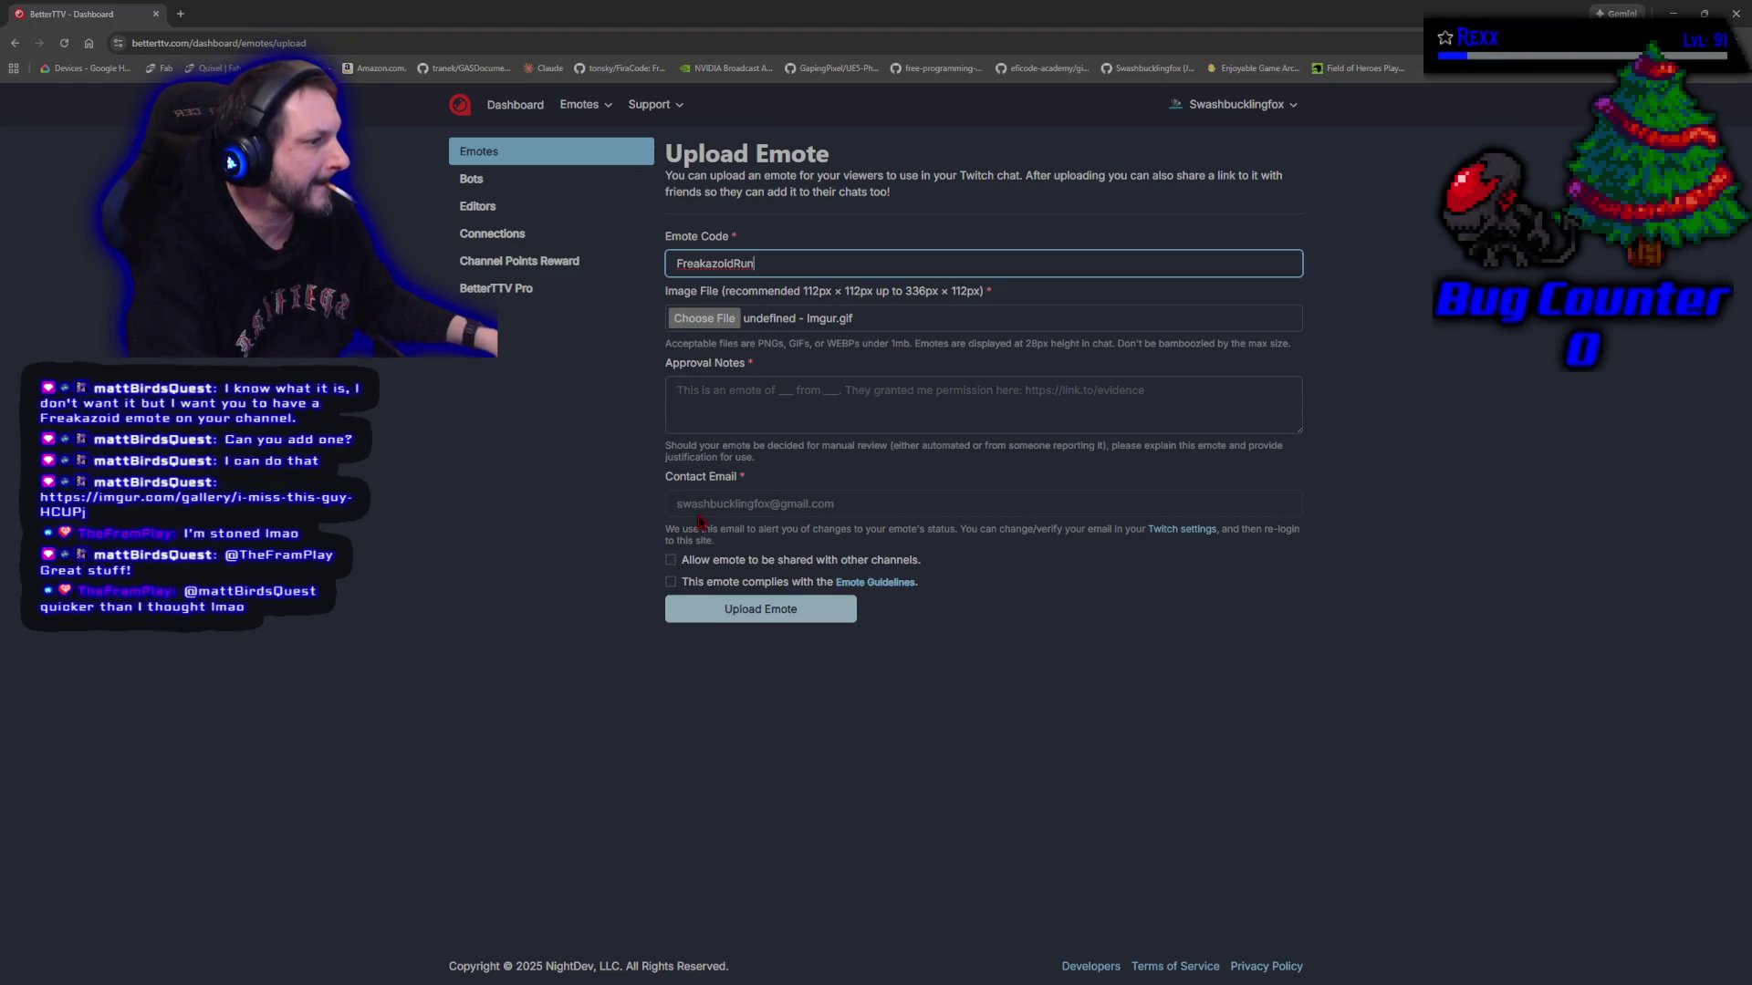
pyautogui.click(714, 512)
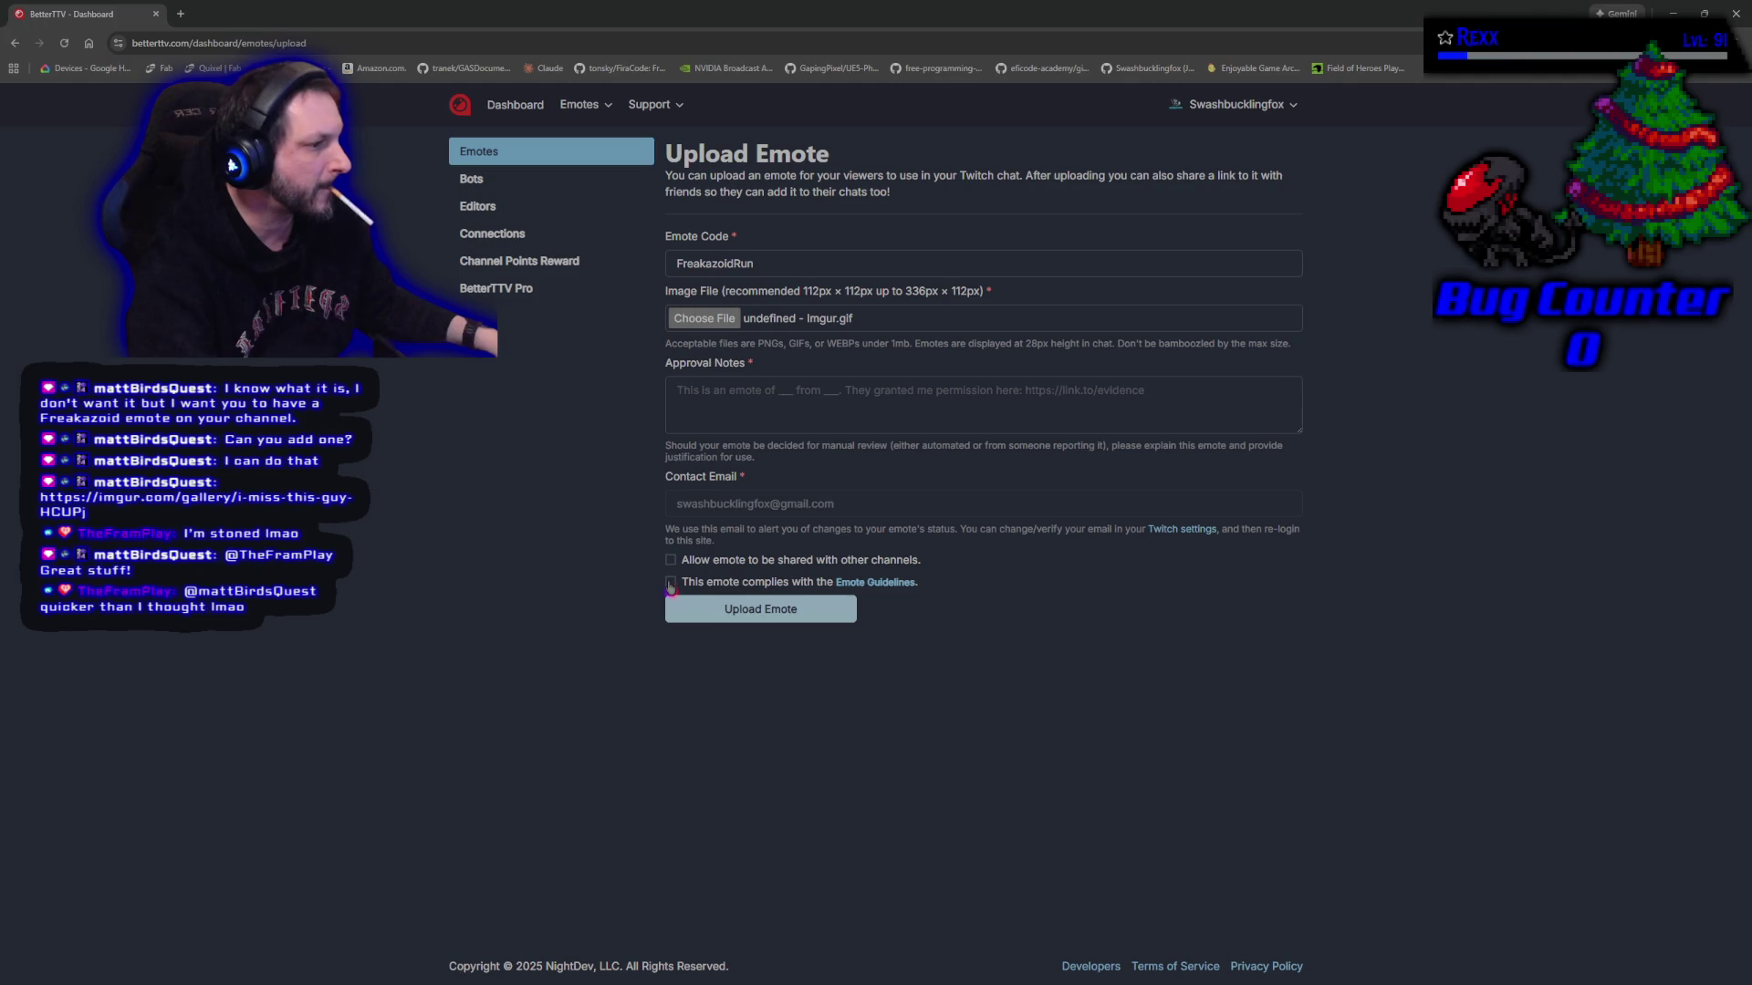
pyautogui.click(670, 583)
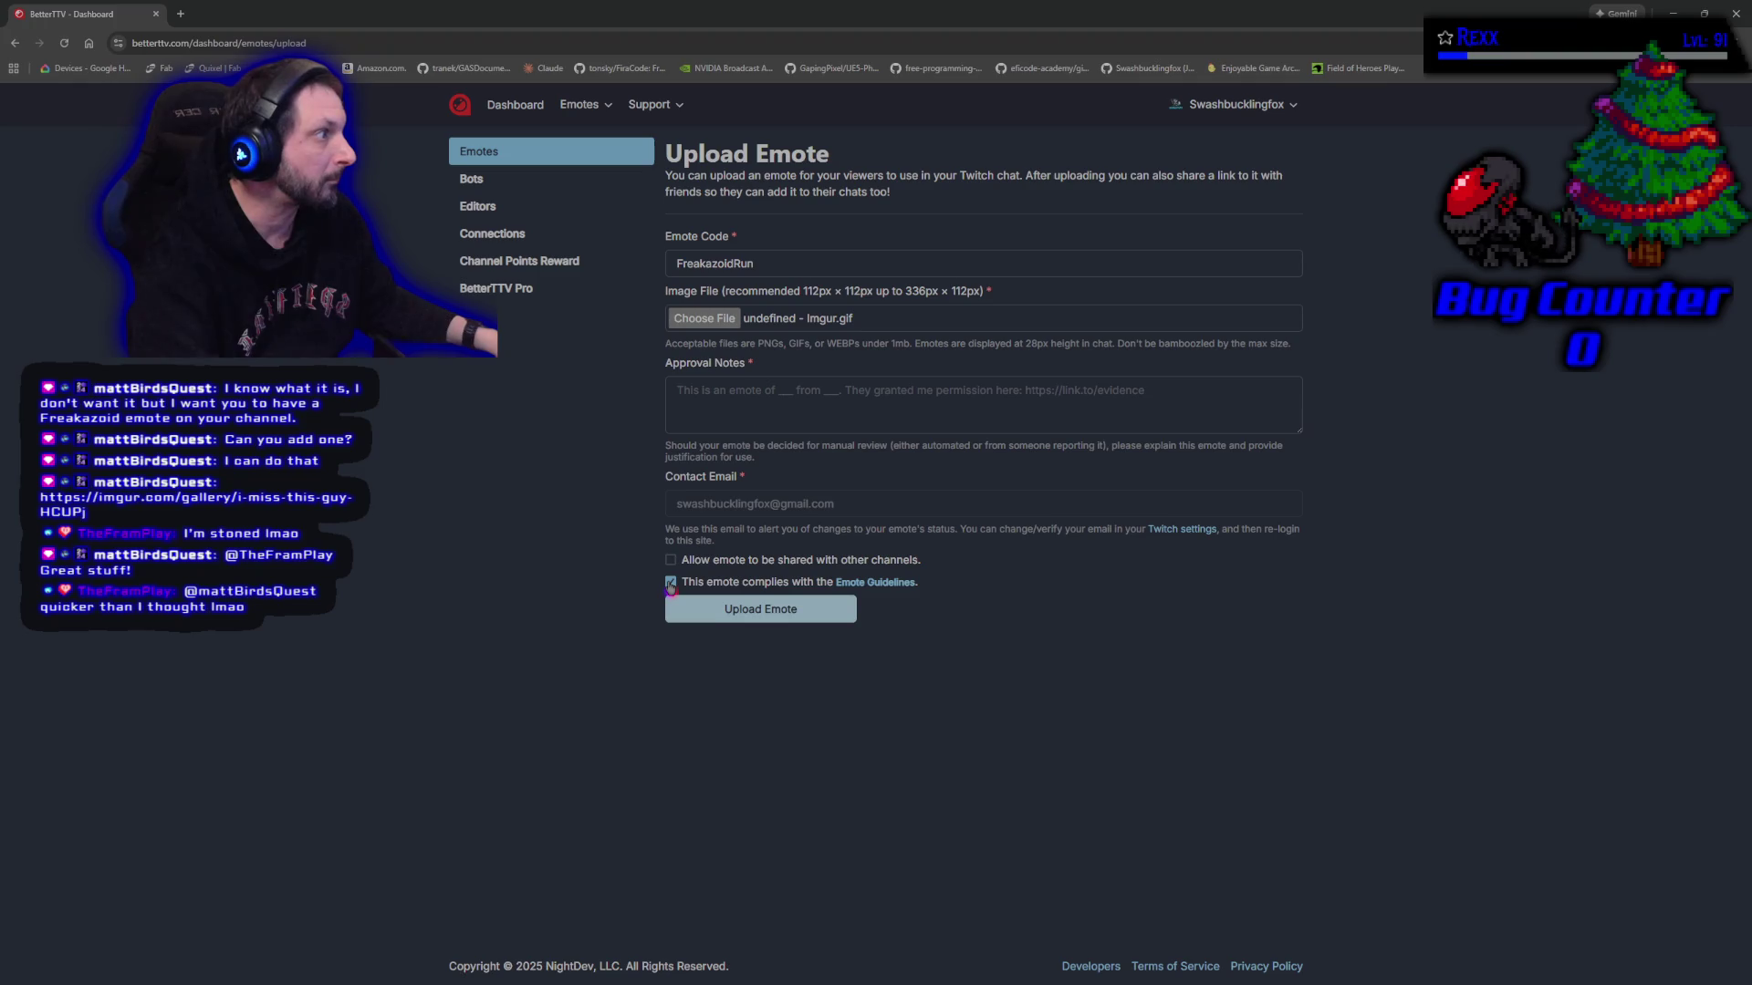
pyautogui.click(878, 584)
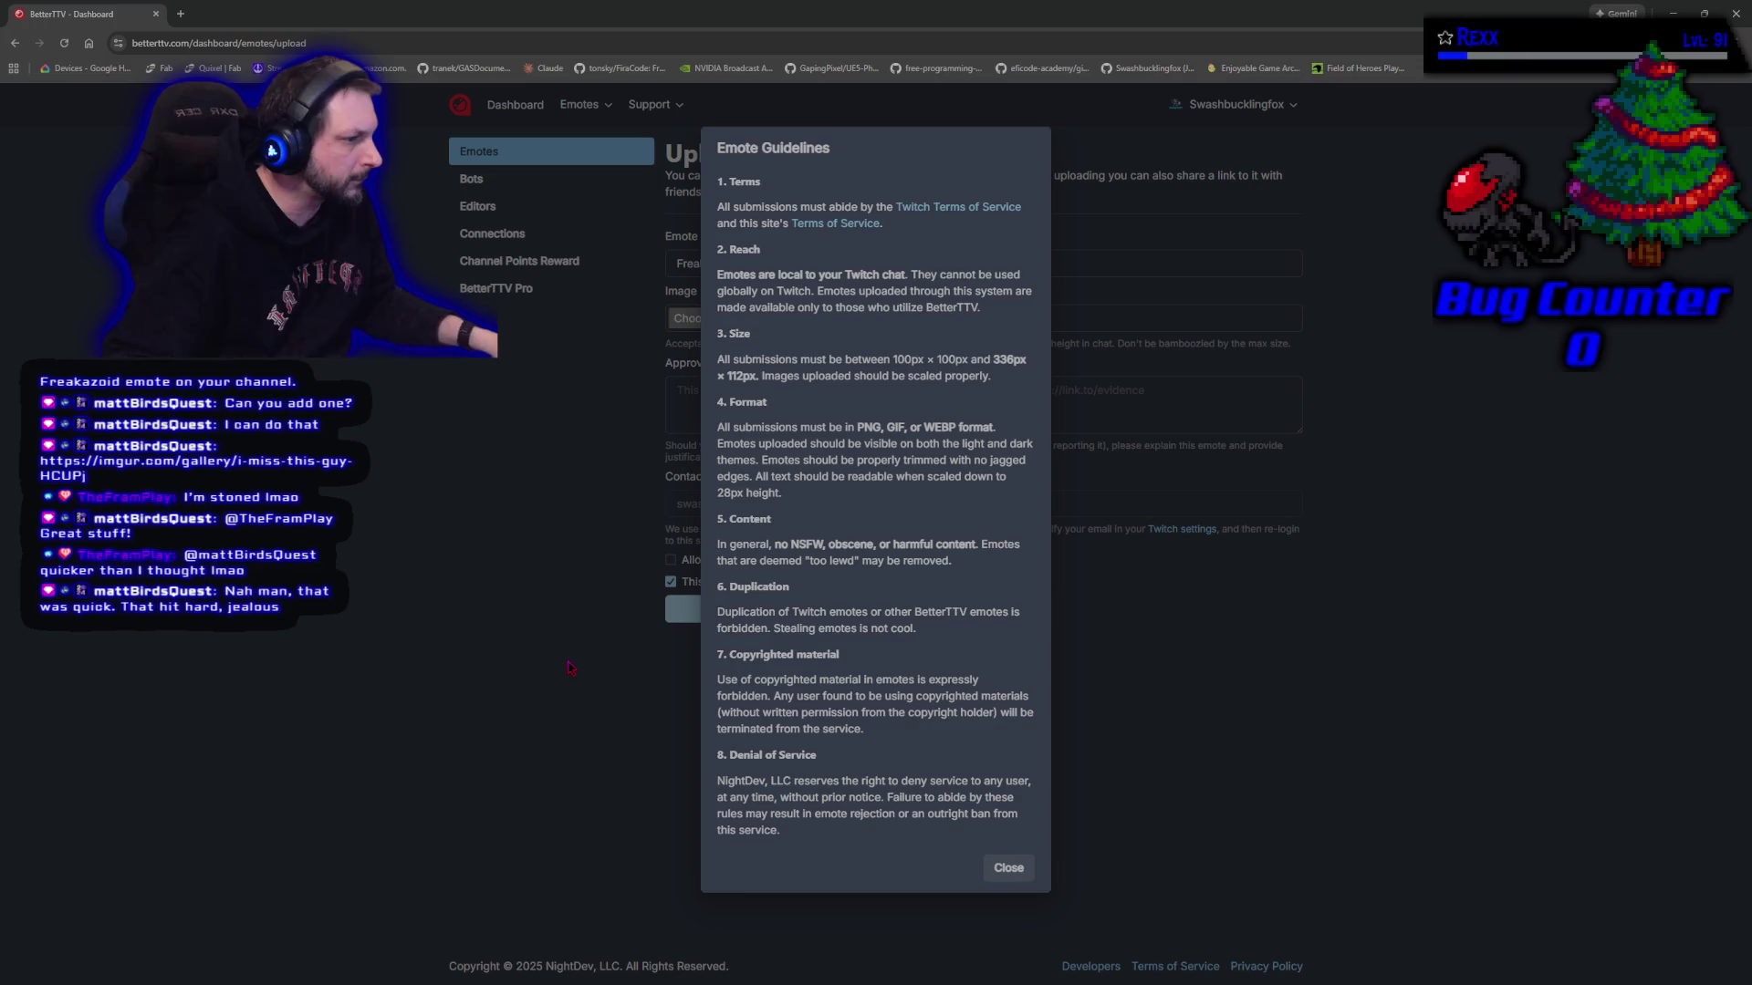
# Highlight the copyrighted-material rule in the Emote Guidelines, reopening them once to reread it
pyautogui.moveTo(718, 684); pyautogui.dragTo(927, 745)
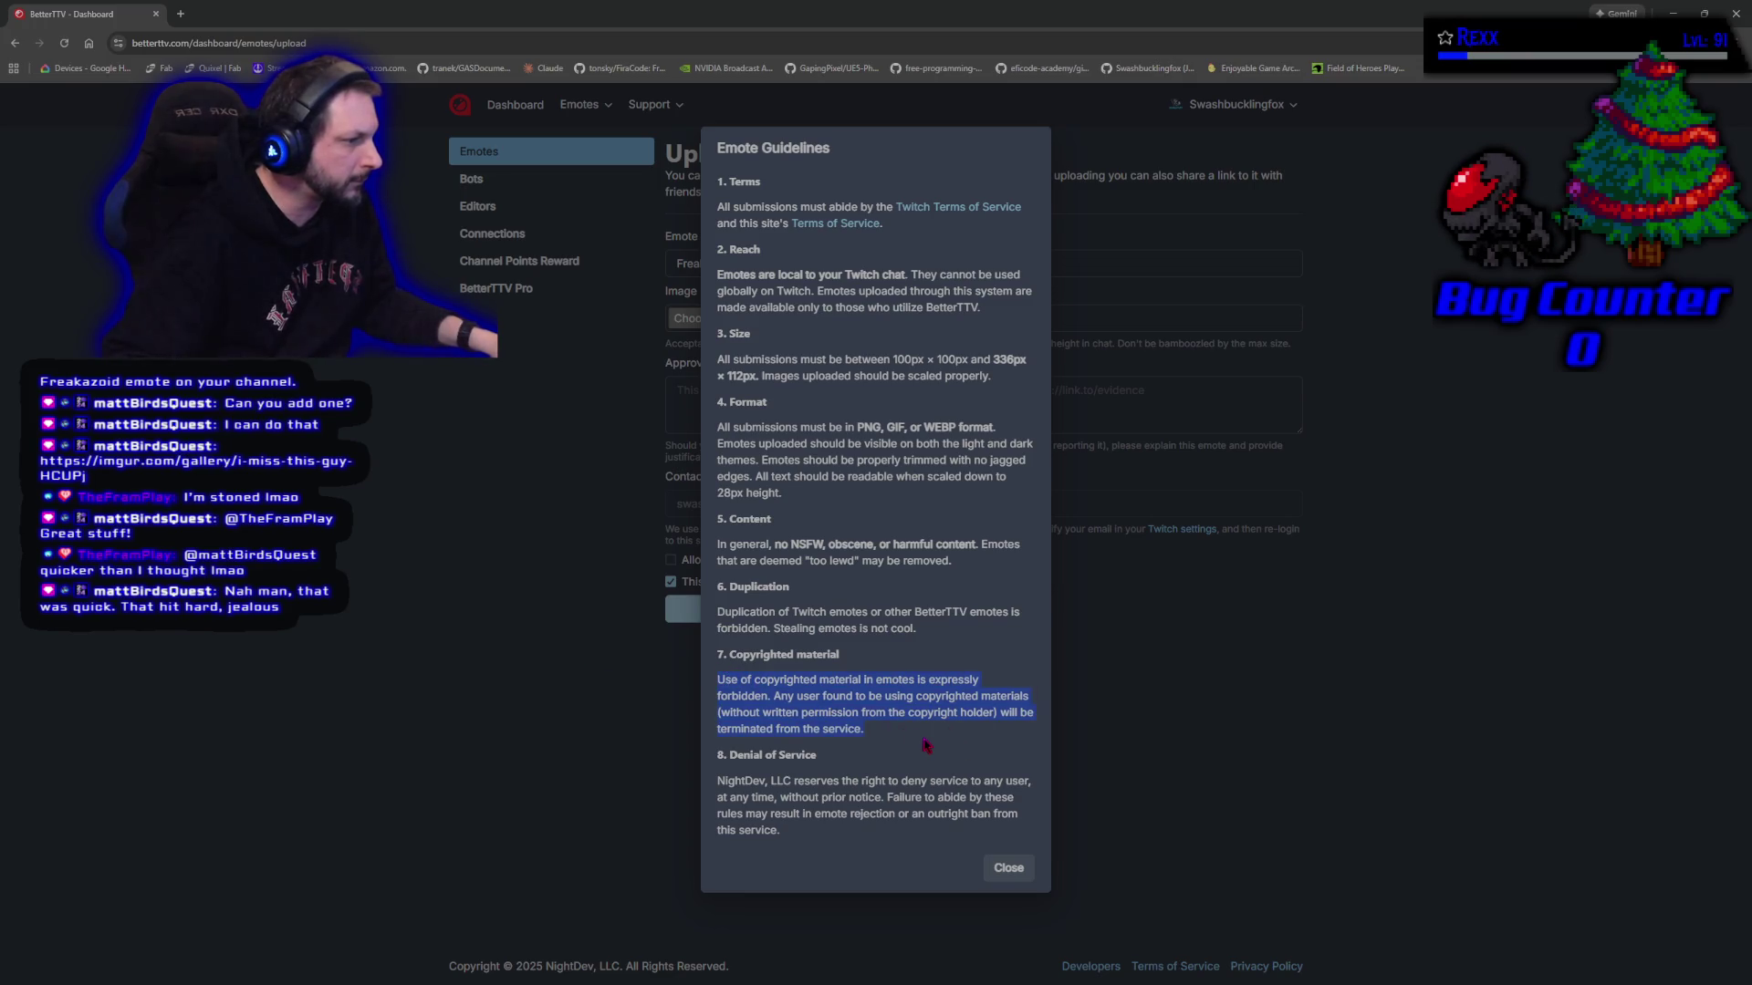
pyautogui.click(594, 762)
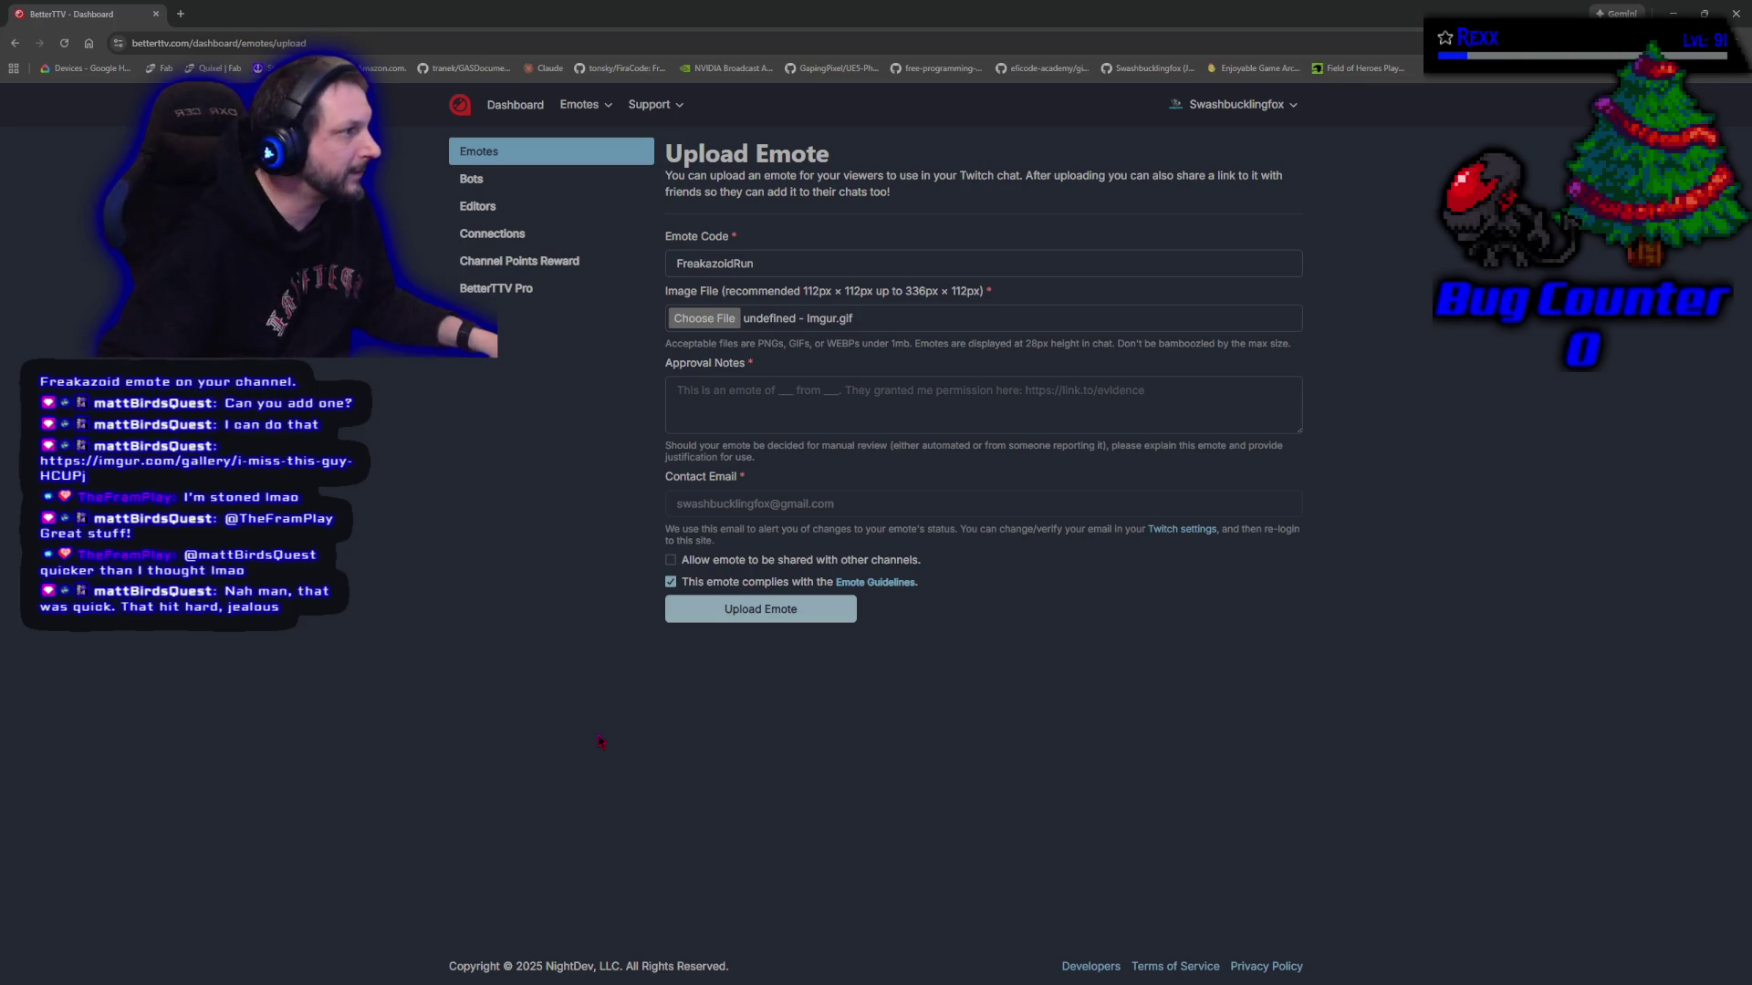
pyautogui.click(875, 583)
pyautogui.moveTo(715, 654)
pyautogui.mouseDown()
pyautogui.moveTo(876, 752)
pyautogui.moveTo(866, 740)
pyautogui.mouseUp()
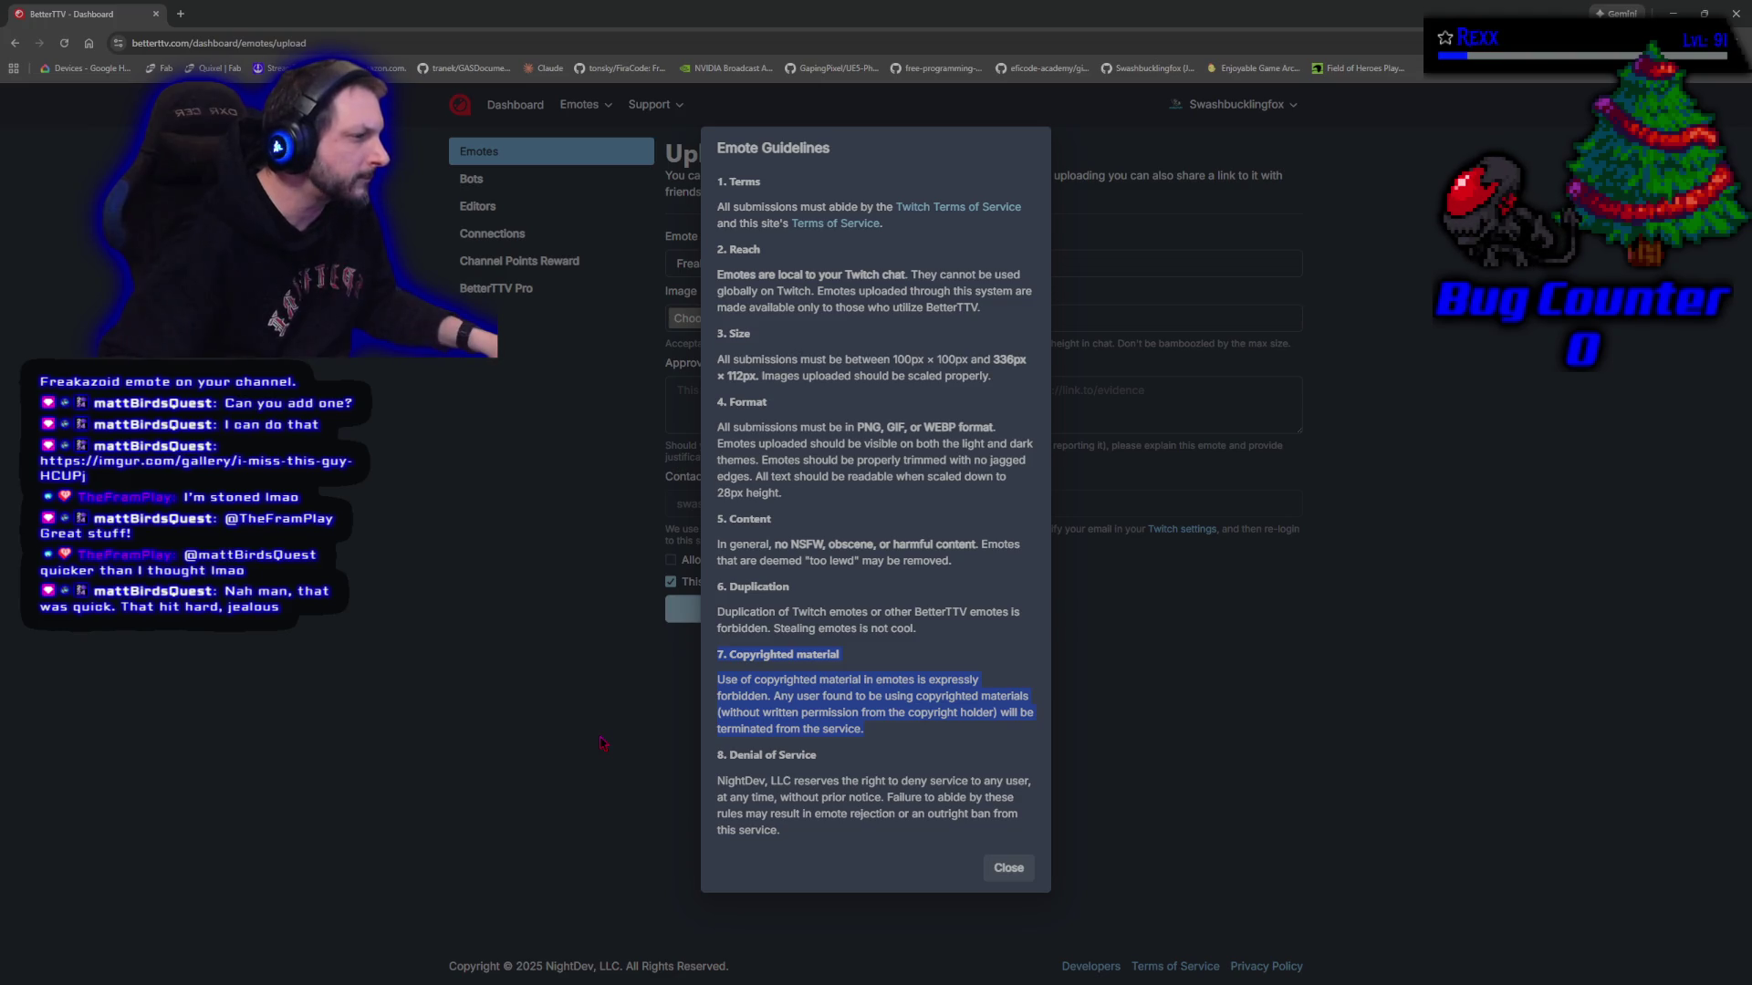
pyautogui.click(603, 744)
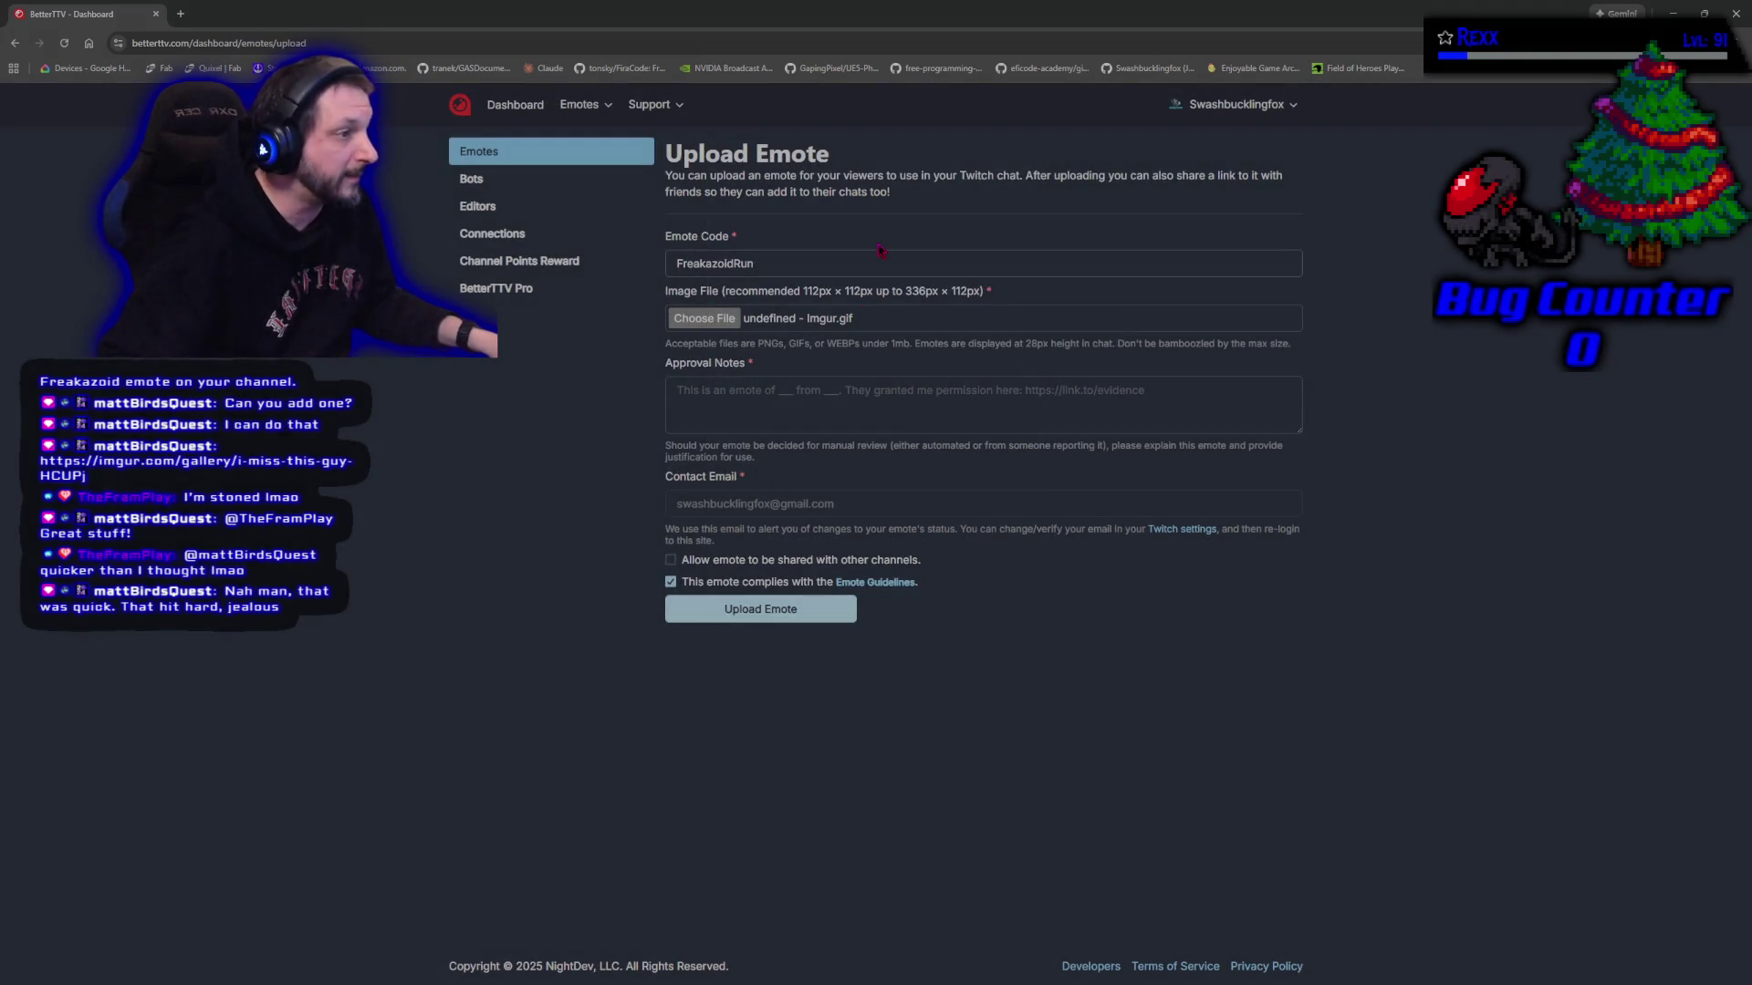
# Check the FreakazoidRun code, reread the copyrighted-material rule, and close the guidelines
pyautogui.moveTo(825, 257); pyautogui.dragTo(621, 267)
pyautogui.click(605, 485)
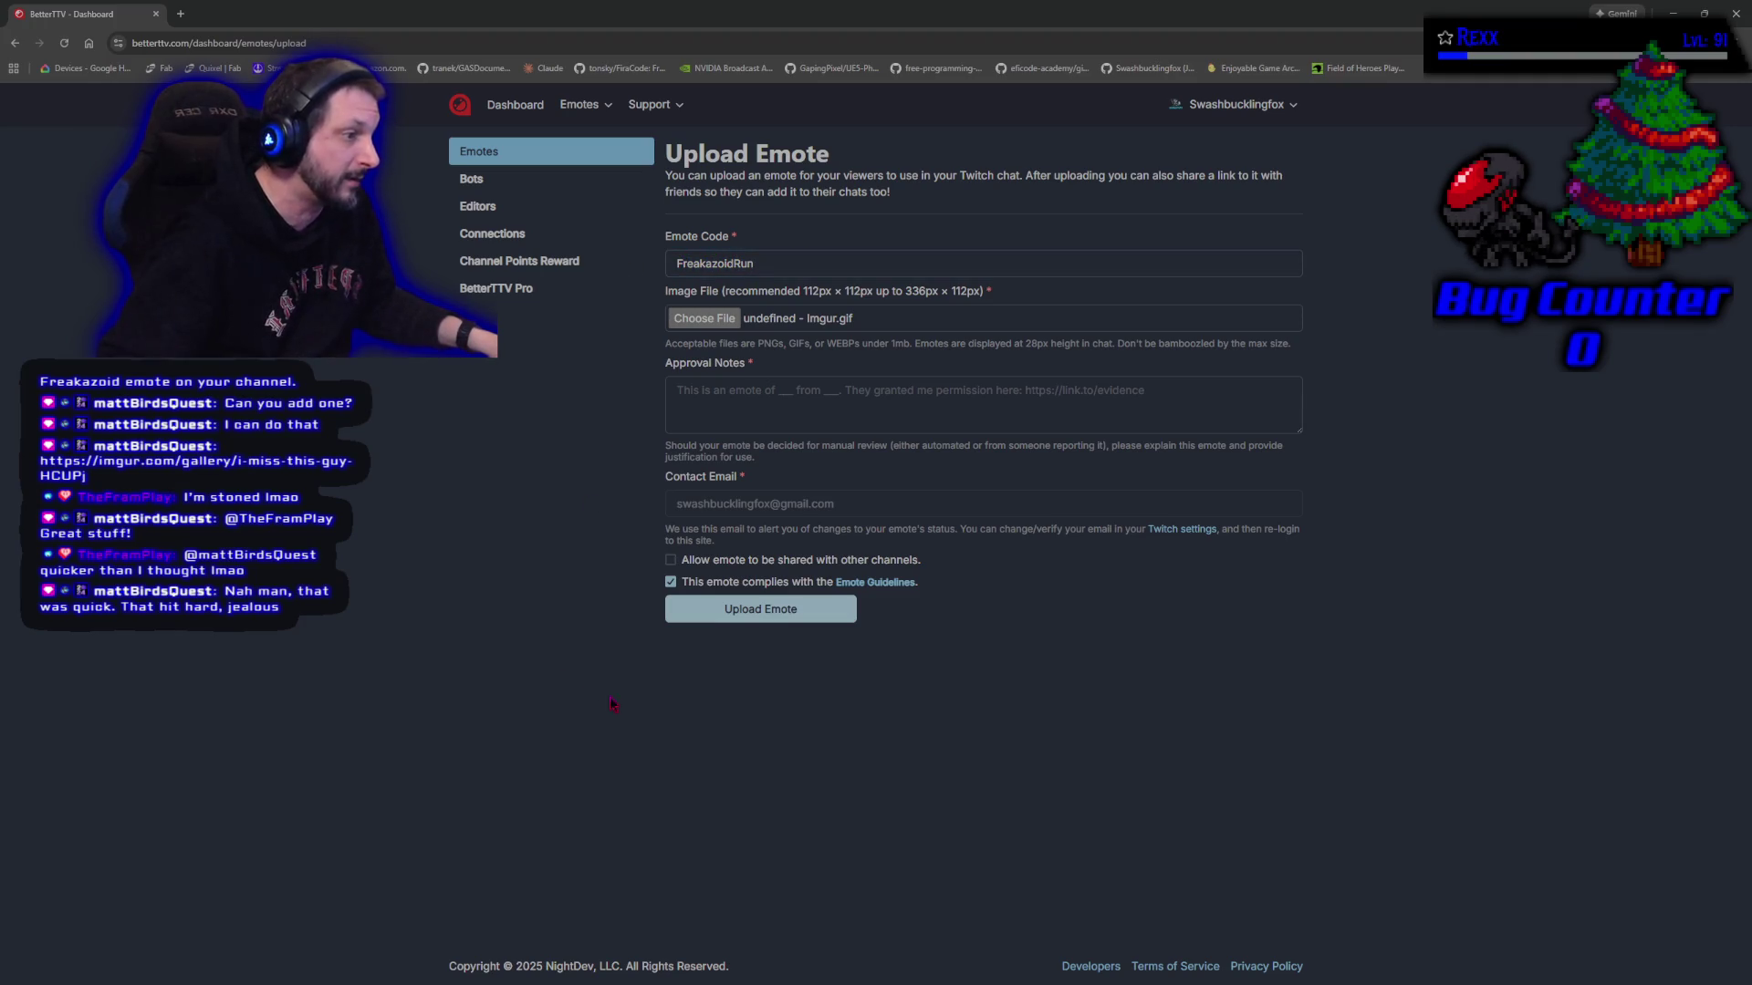
pyautogui.moveTo(781, 264); pyautogui.dragTo(659, 272)
pyautogui.click(565, 545)
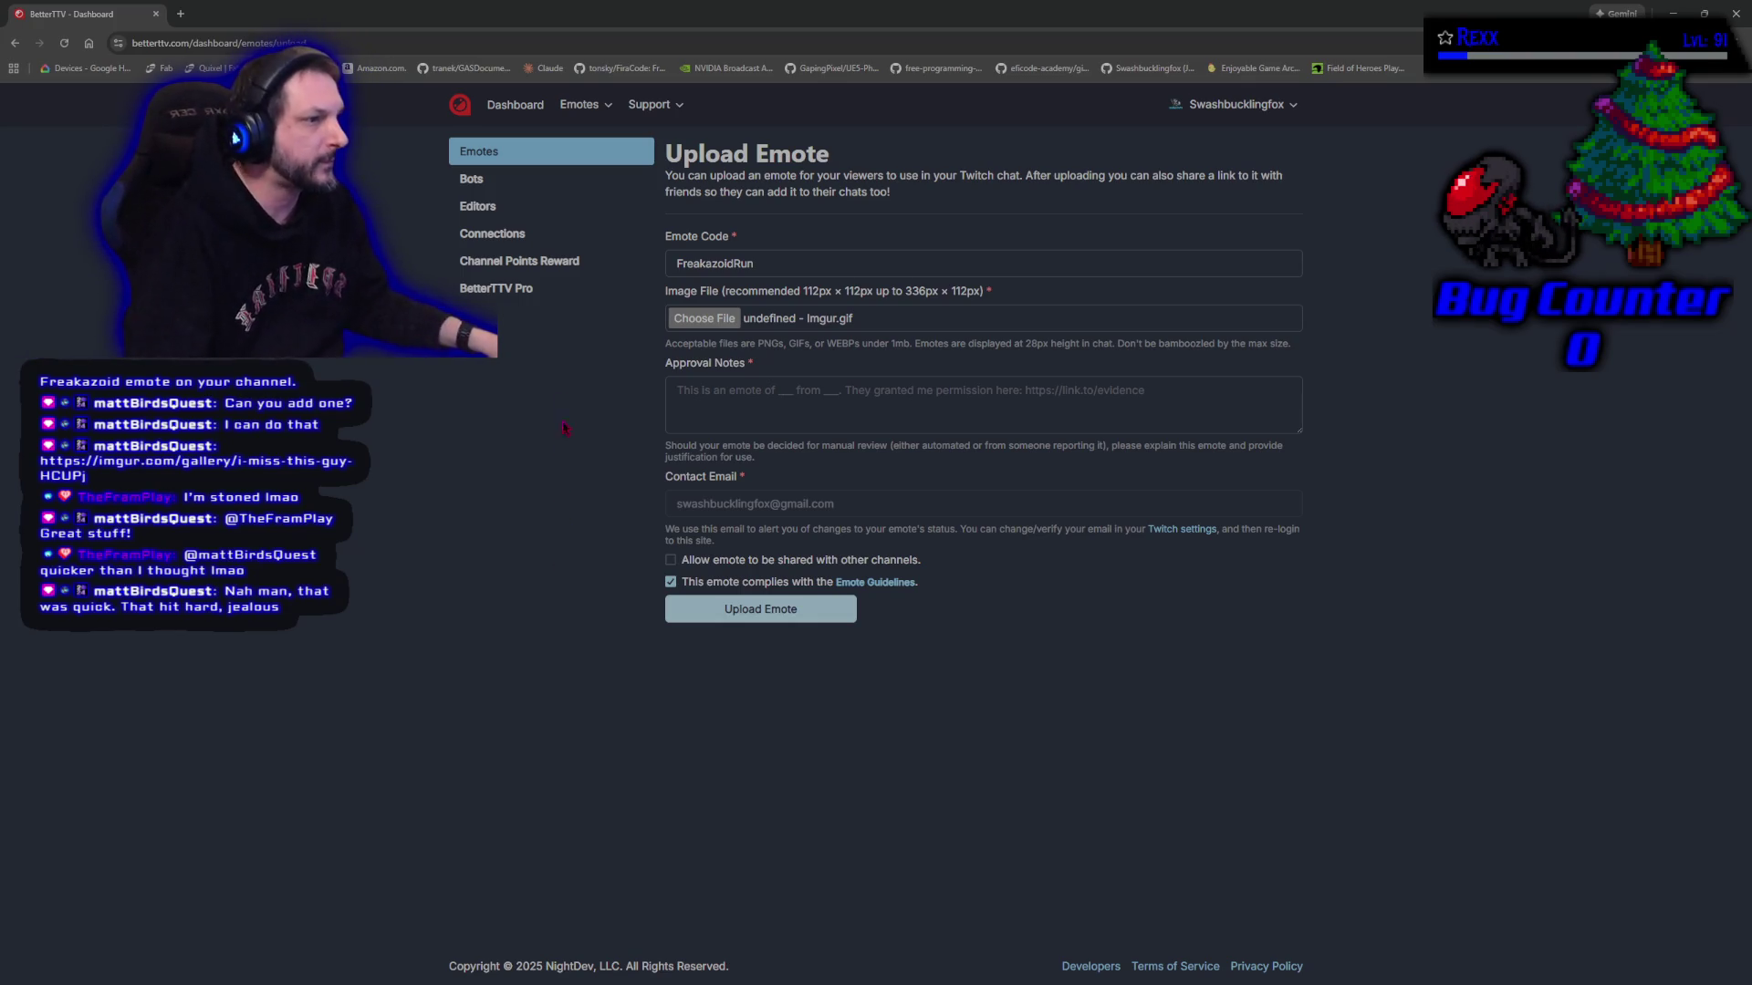
pyautogui.click(874, 582)
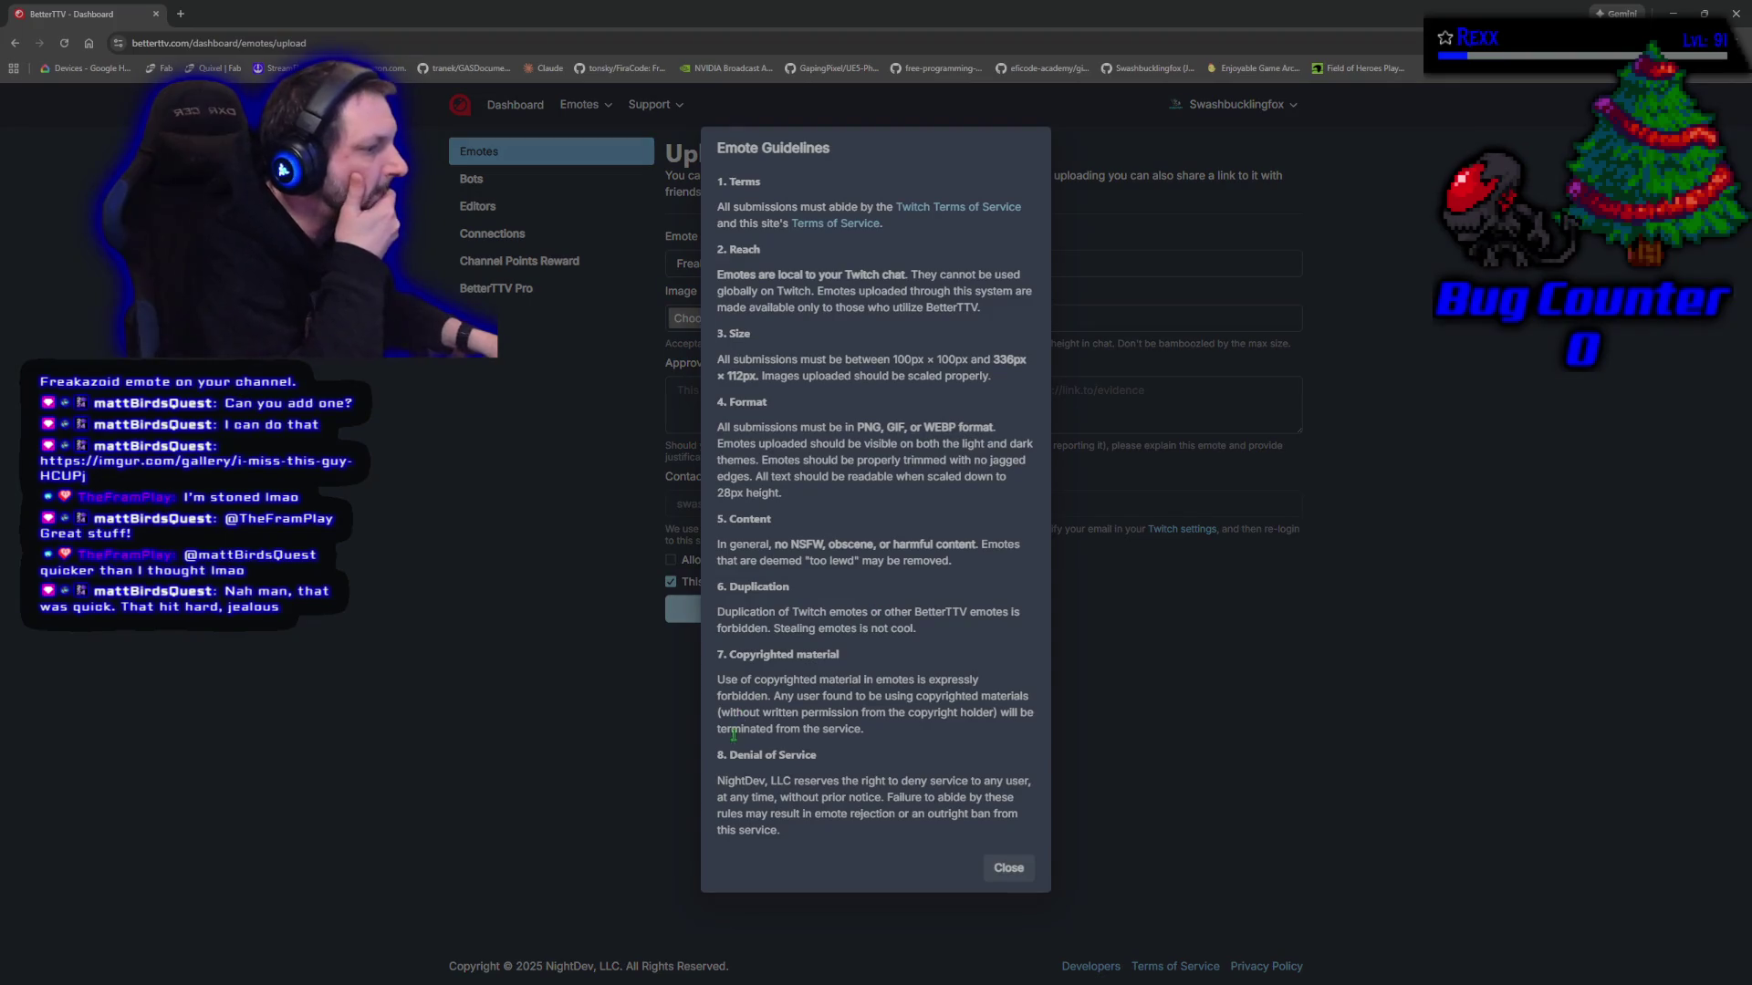
pyautogui.moveTo(767, 709); pyautogui.dragTo(703, 683)
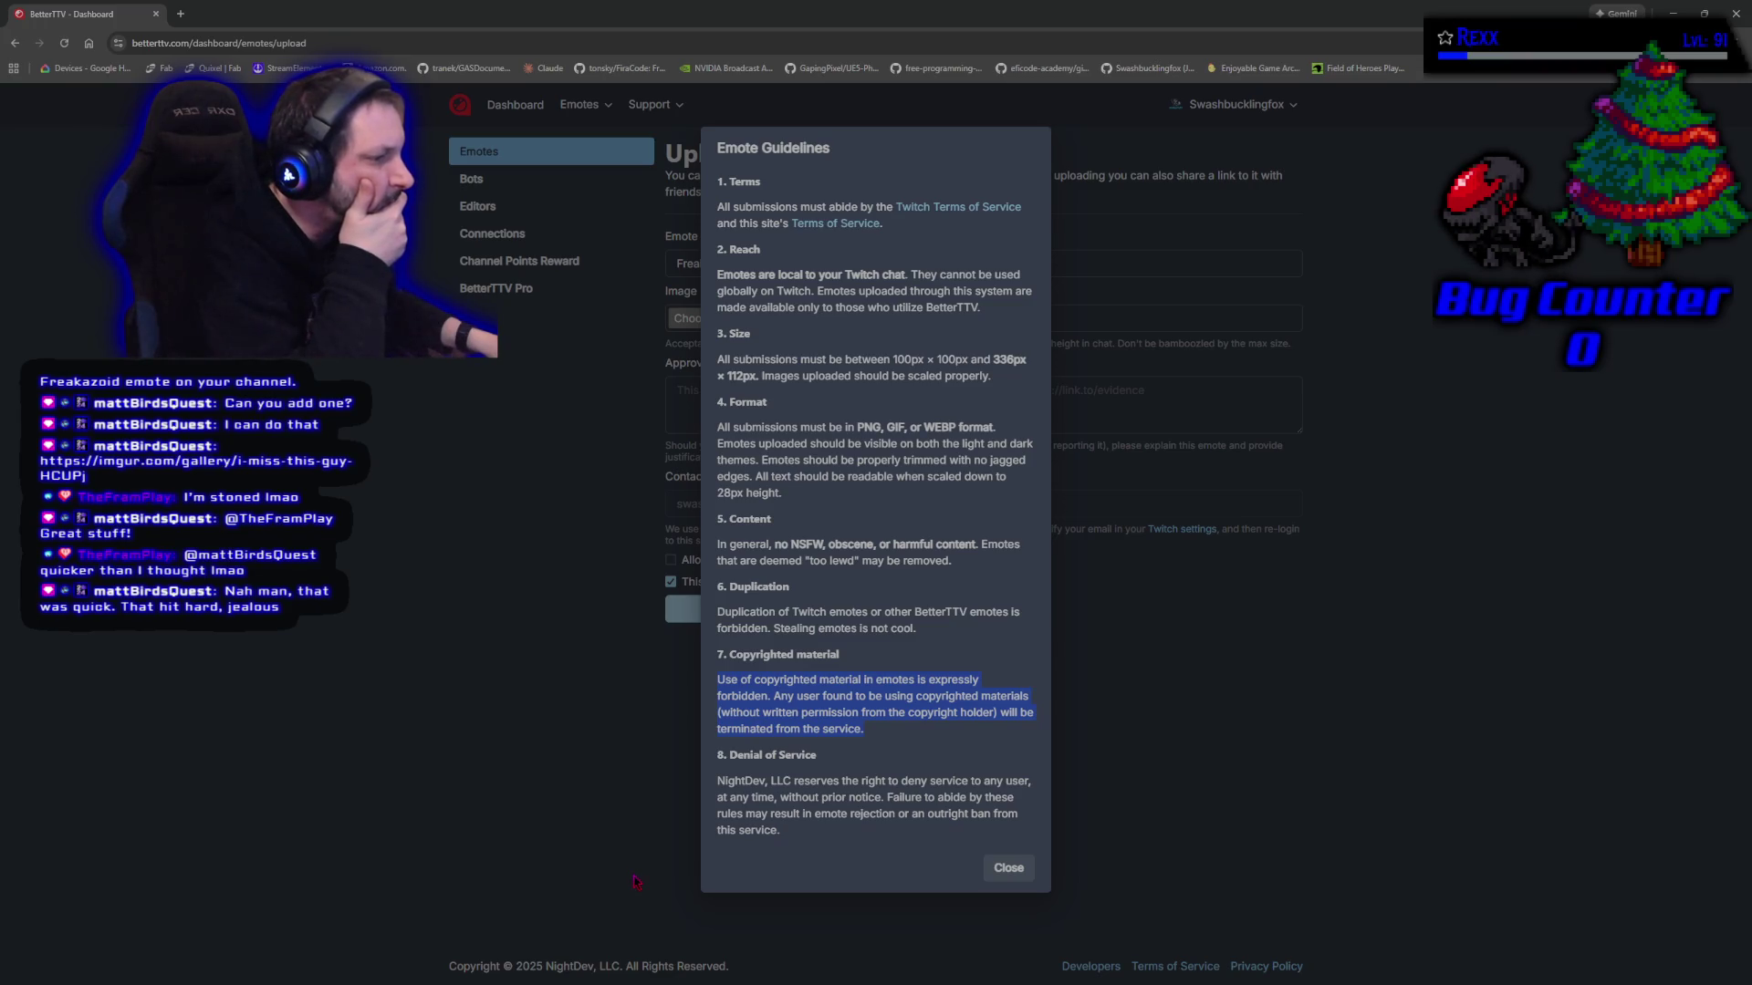
pyautogui.click(889, 739)
pyautogui.click(1009, 868)
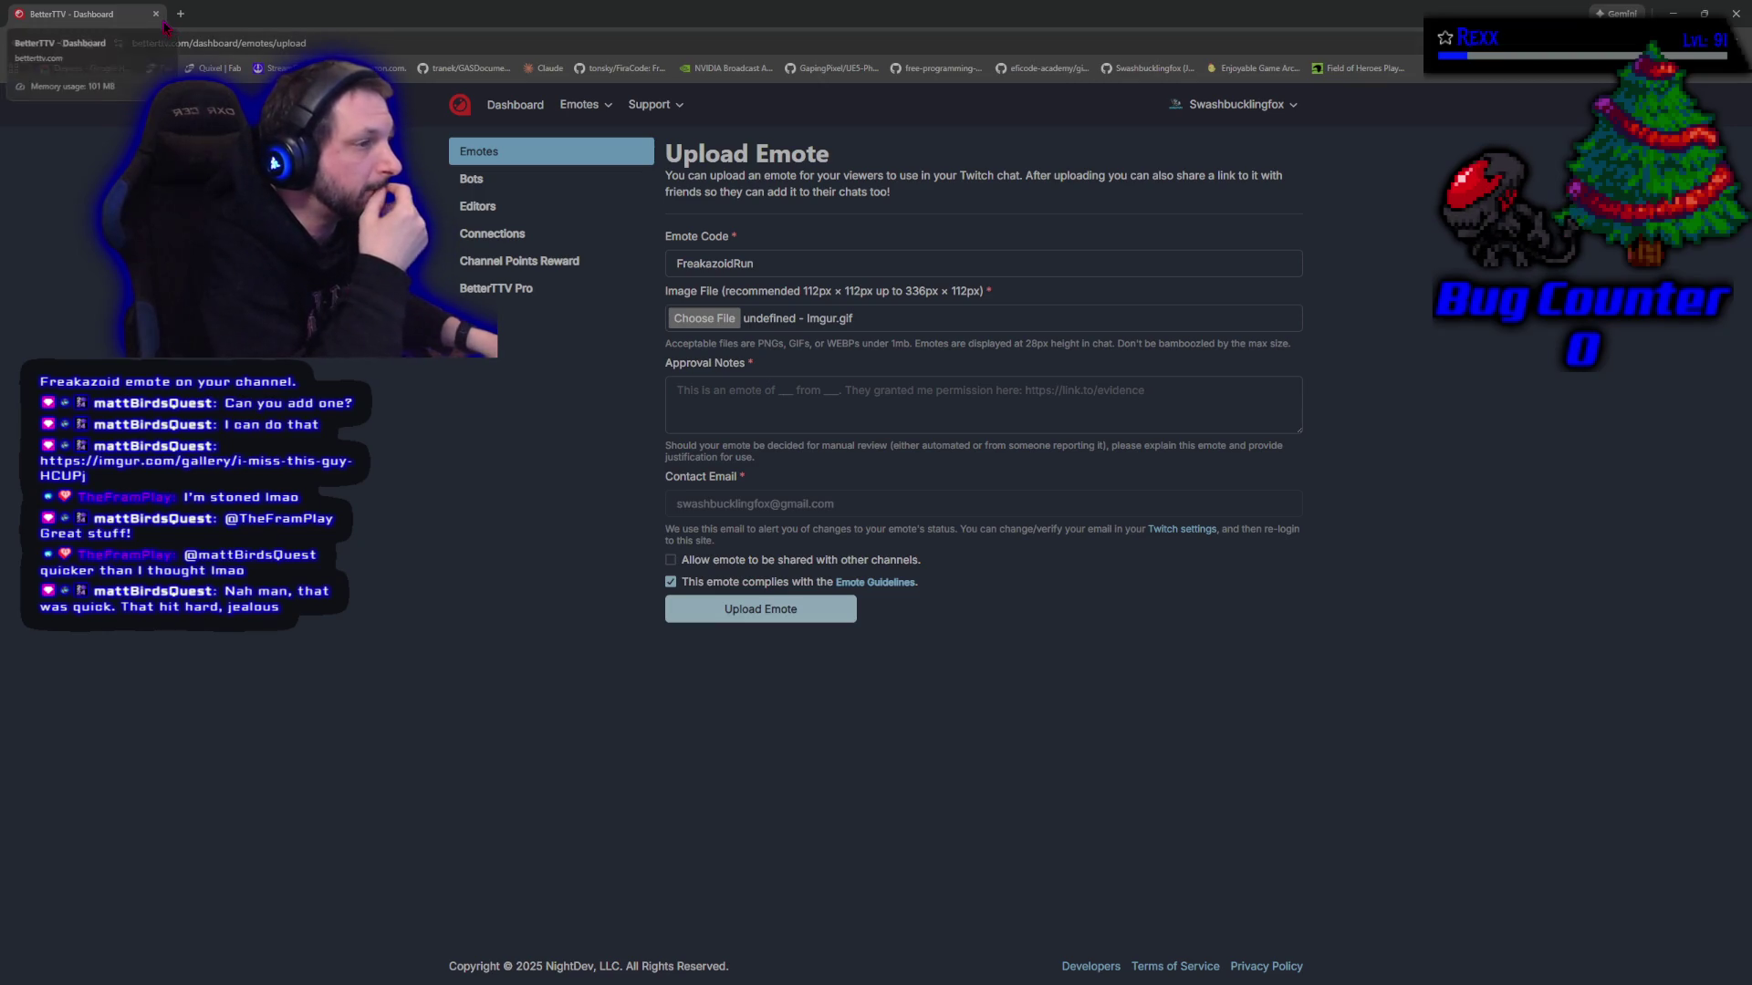
# Visit Channel Points Reward and the Emotes list, then switch back to the Unreal play session
pyautogui.click(534, 265)
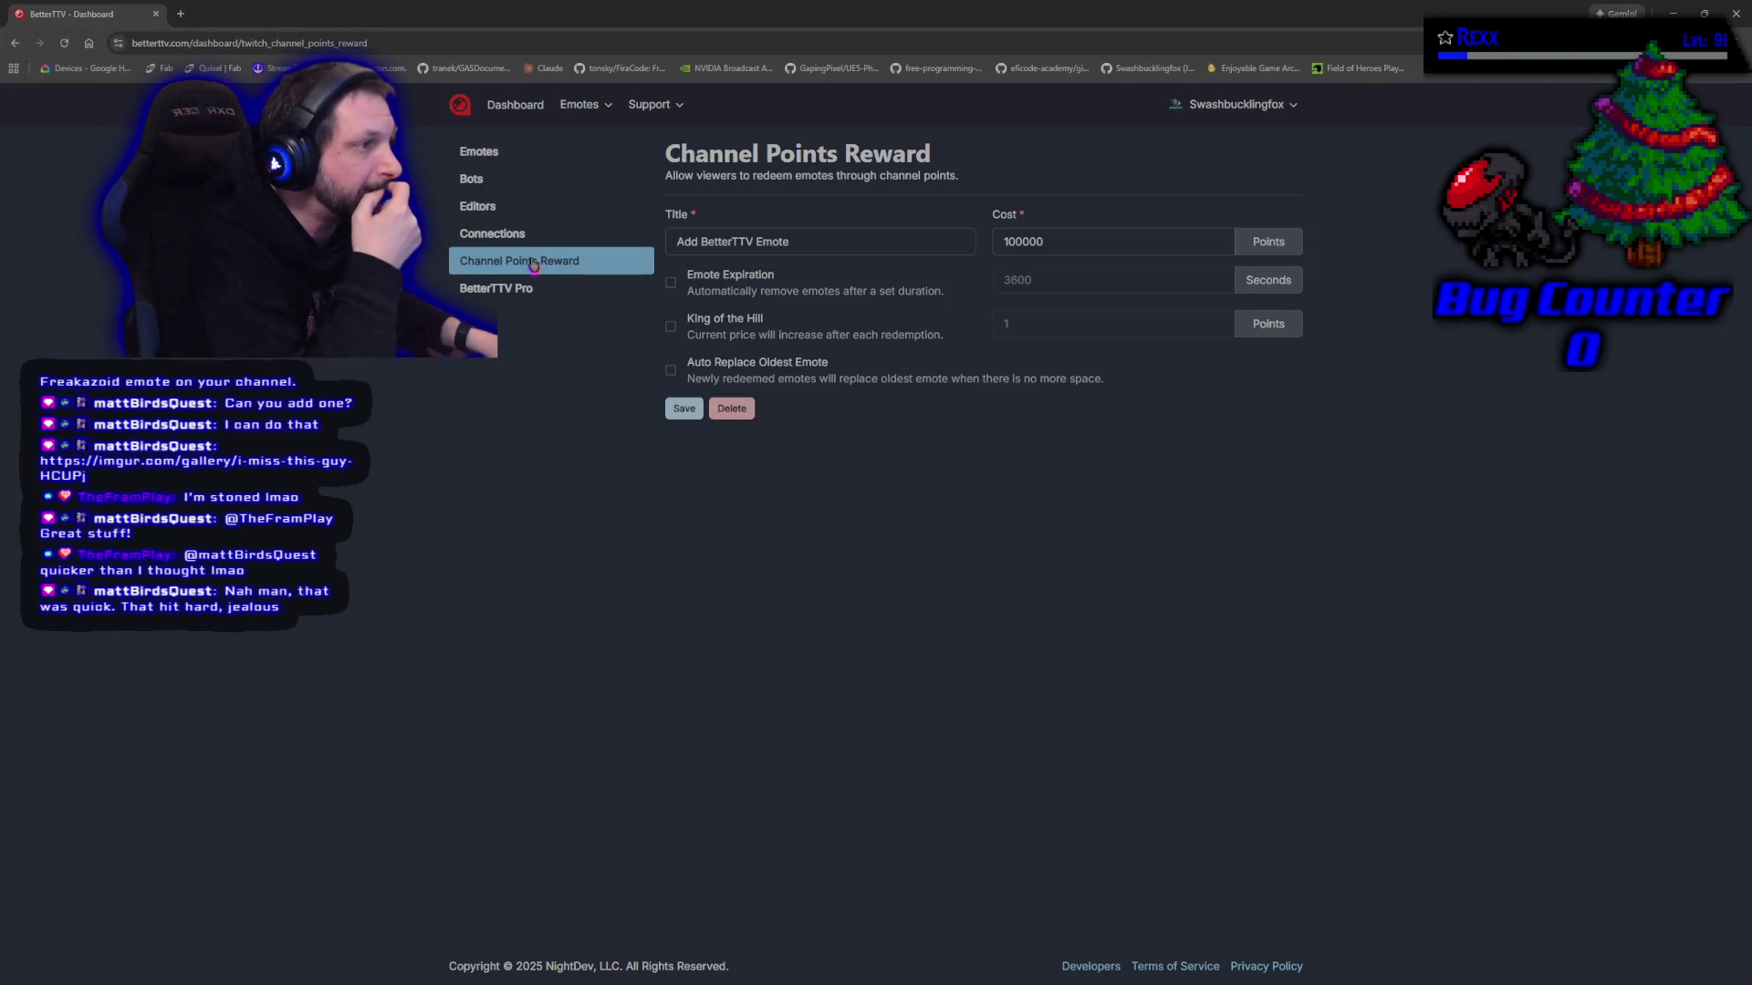
pyautogui.click(468, 157)
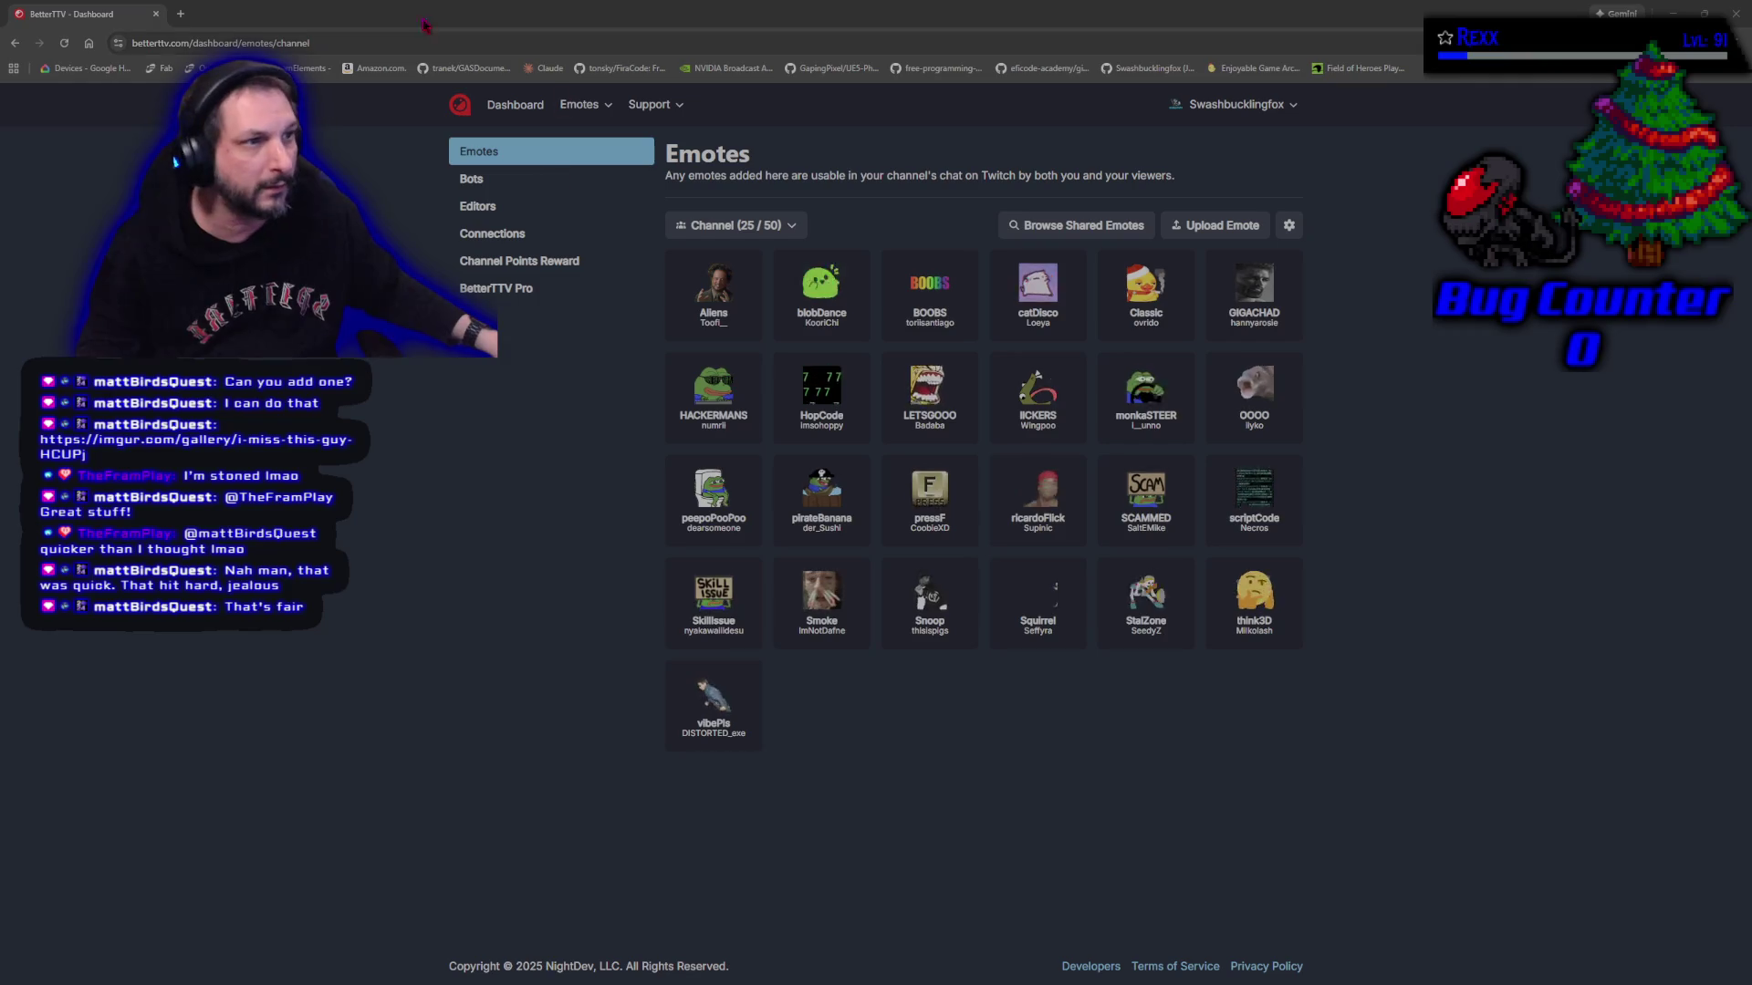
pyautogui.hotkey('alt', 'Tab')
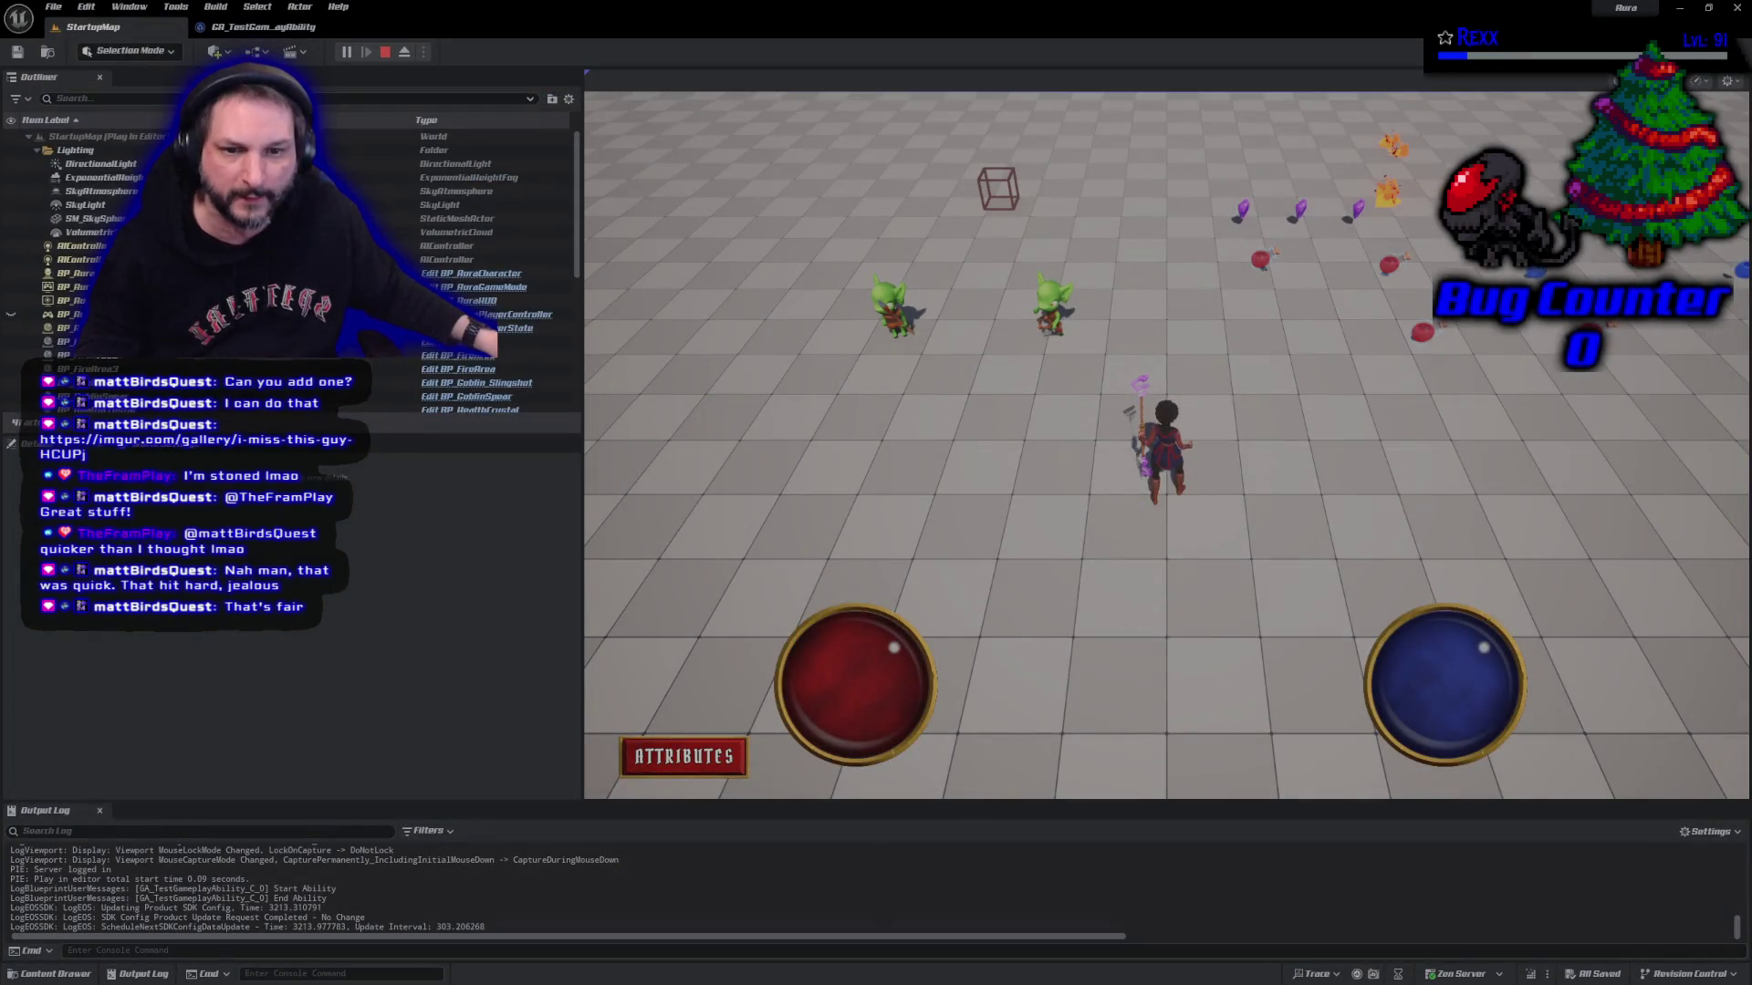
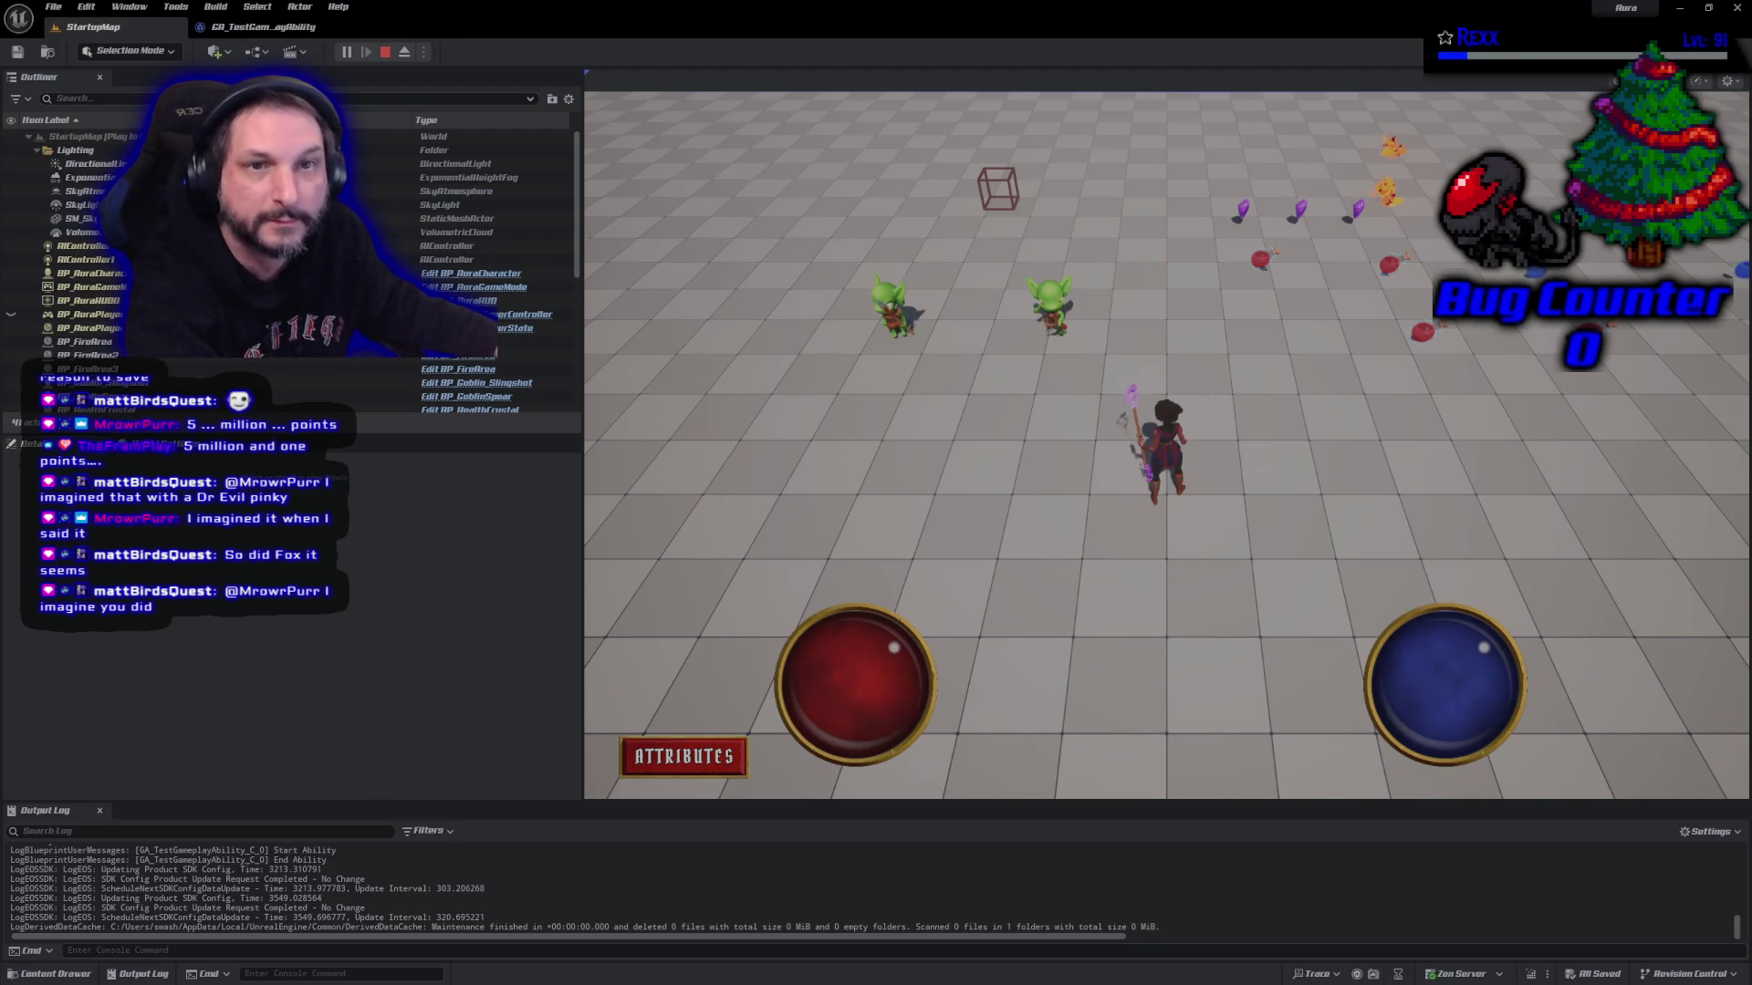
# Bring the Twitch Channel Points page forward and scroll to the Custom Rewards list with point costs
pyautogui.hotkey('alt', 'Tab')
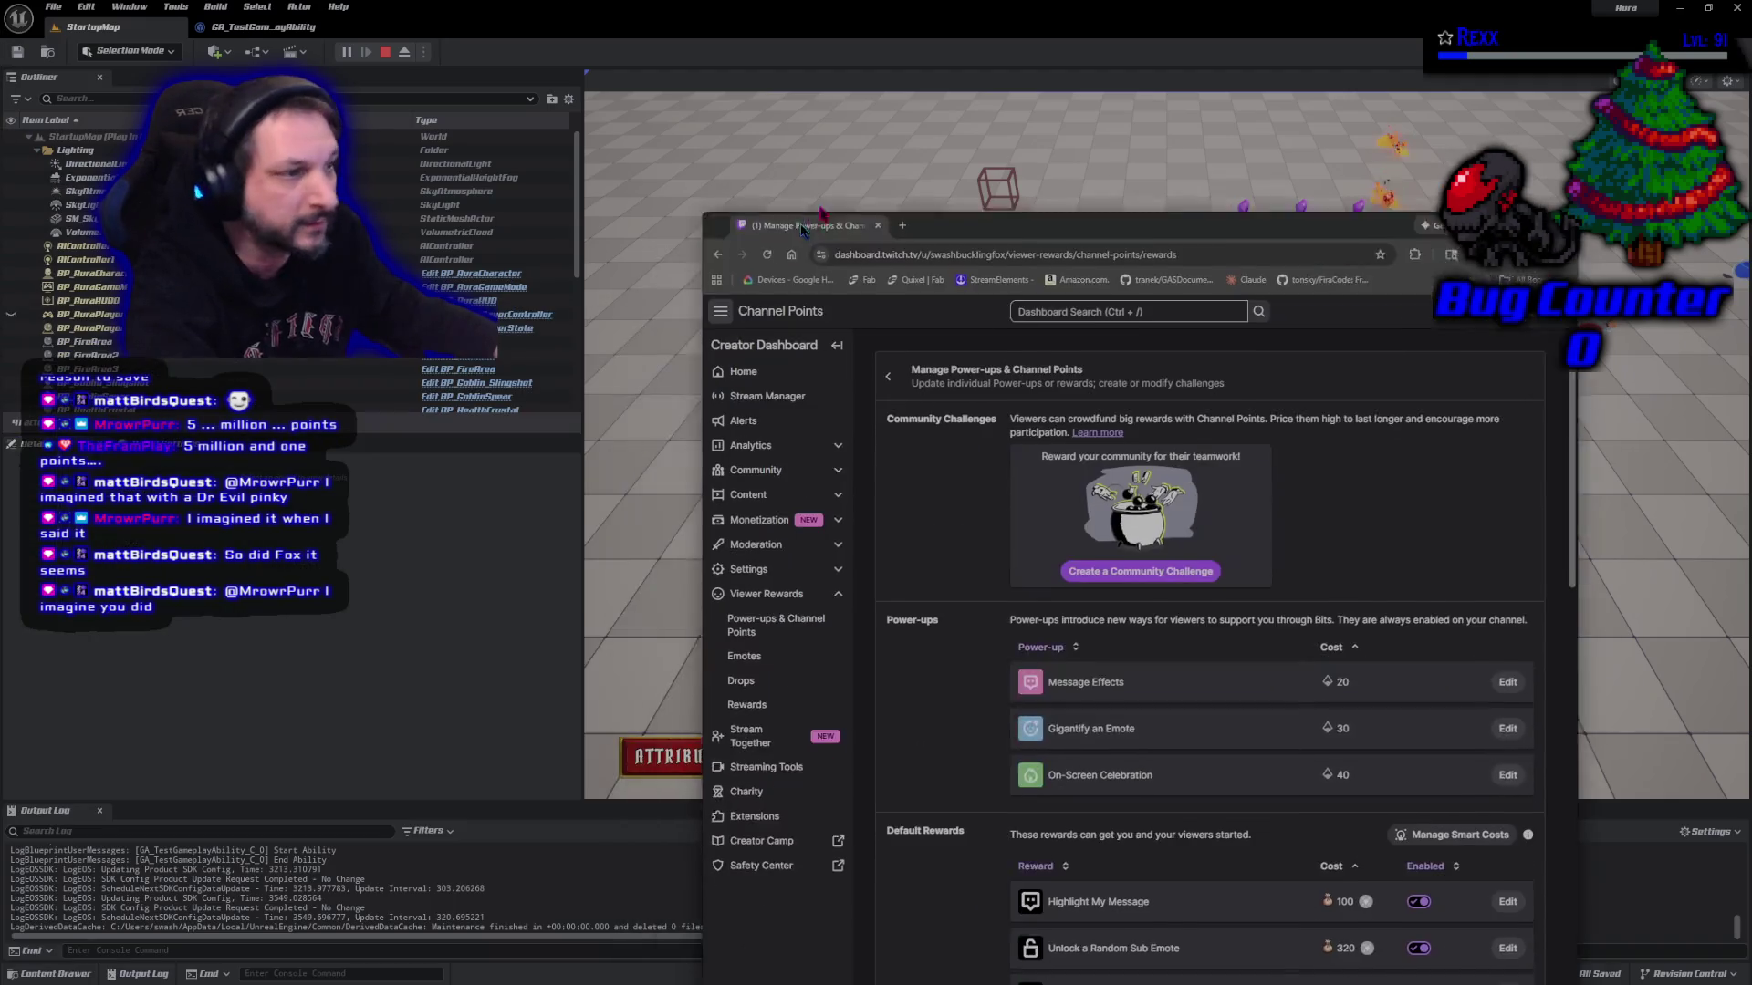
pyautogui.moveTo(802, 228); pyautogui.dragTo(599, 93)
pyautogui.scroll(-5, 754, 704)
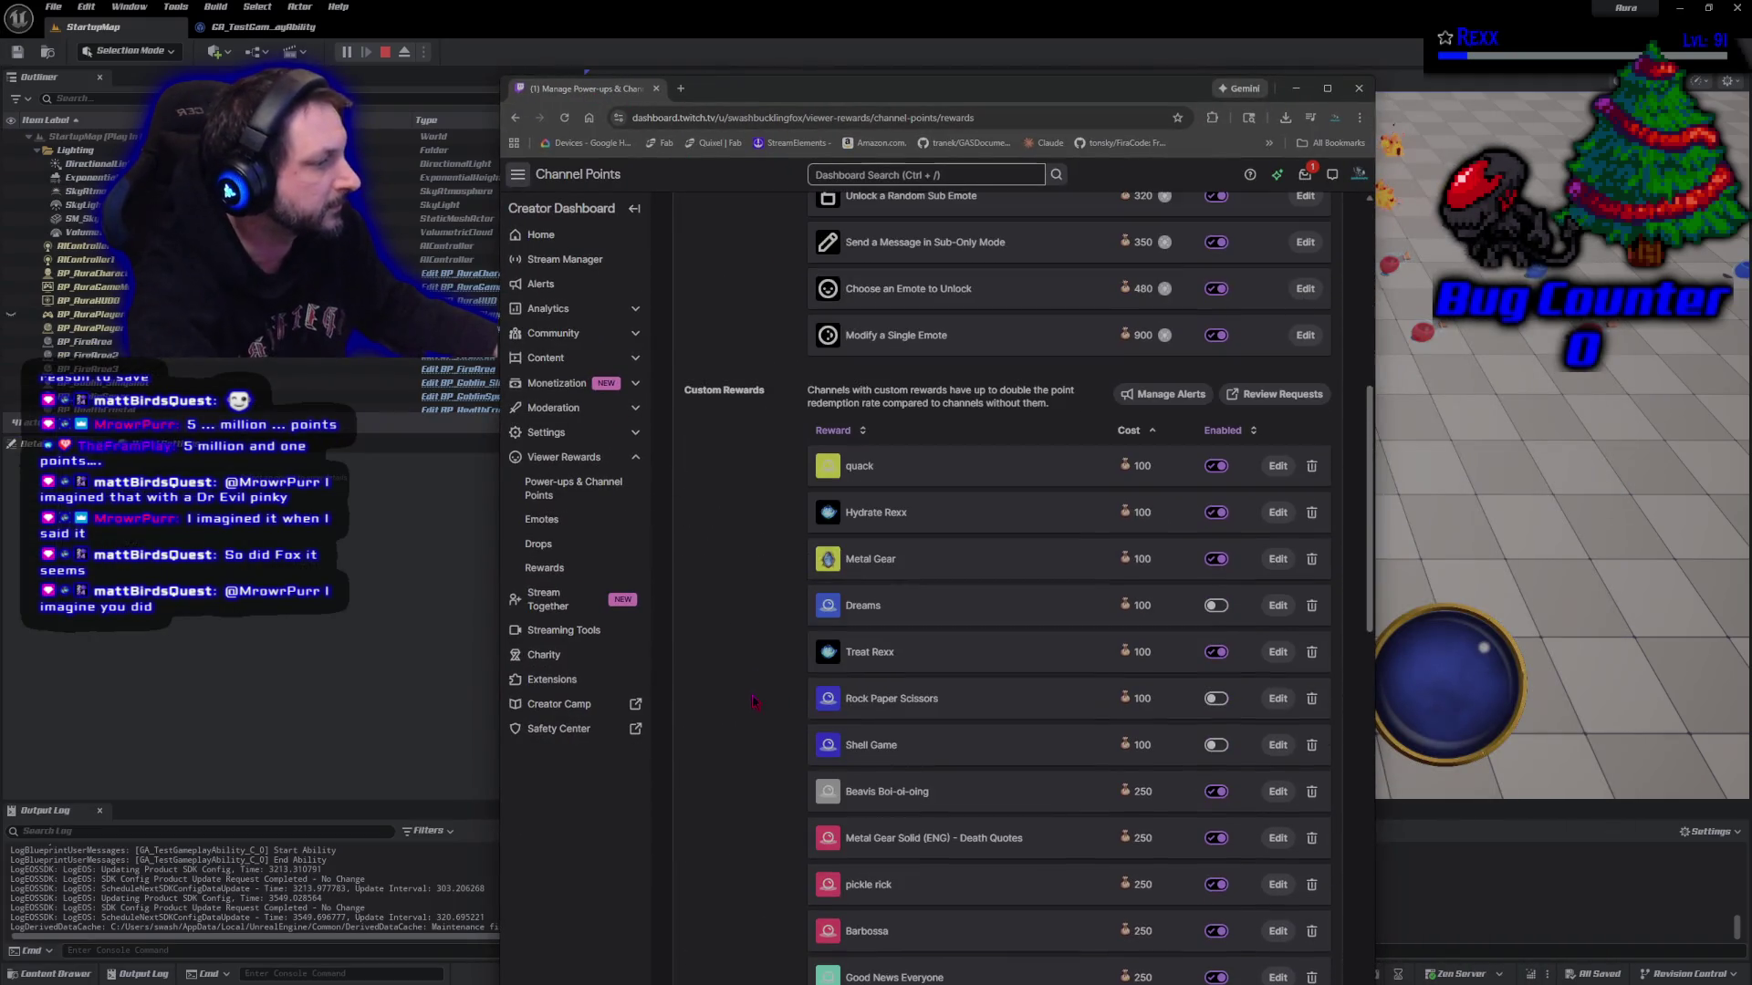
pyautogui.scroll(-1, 812, 595)
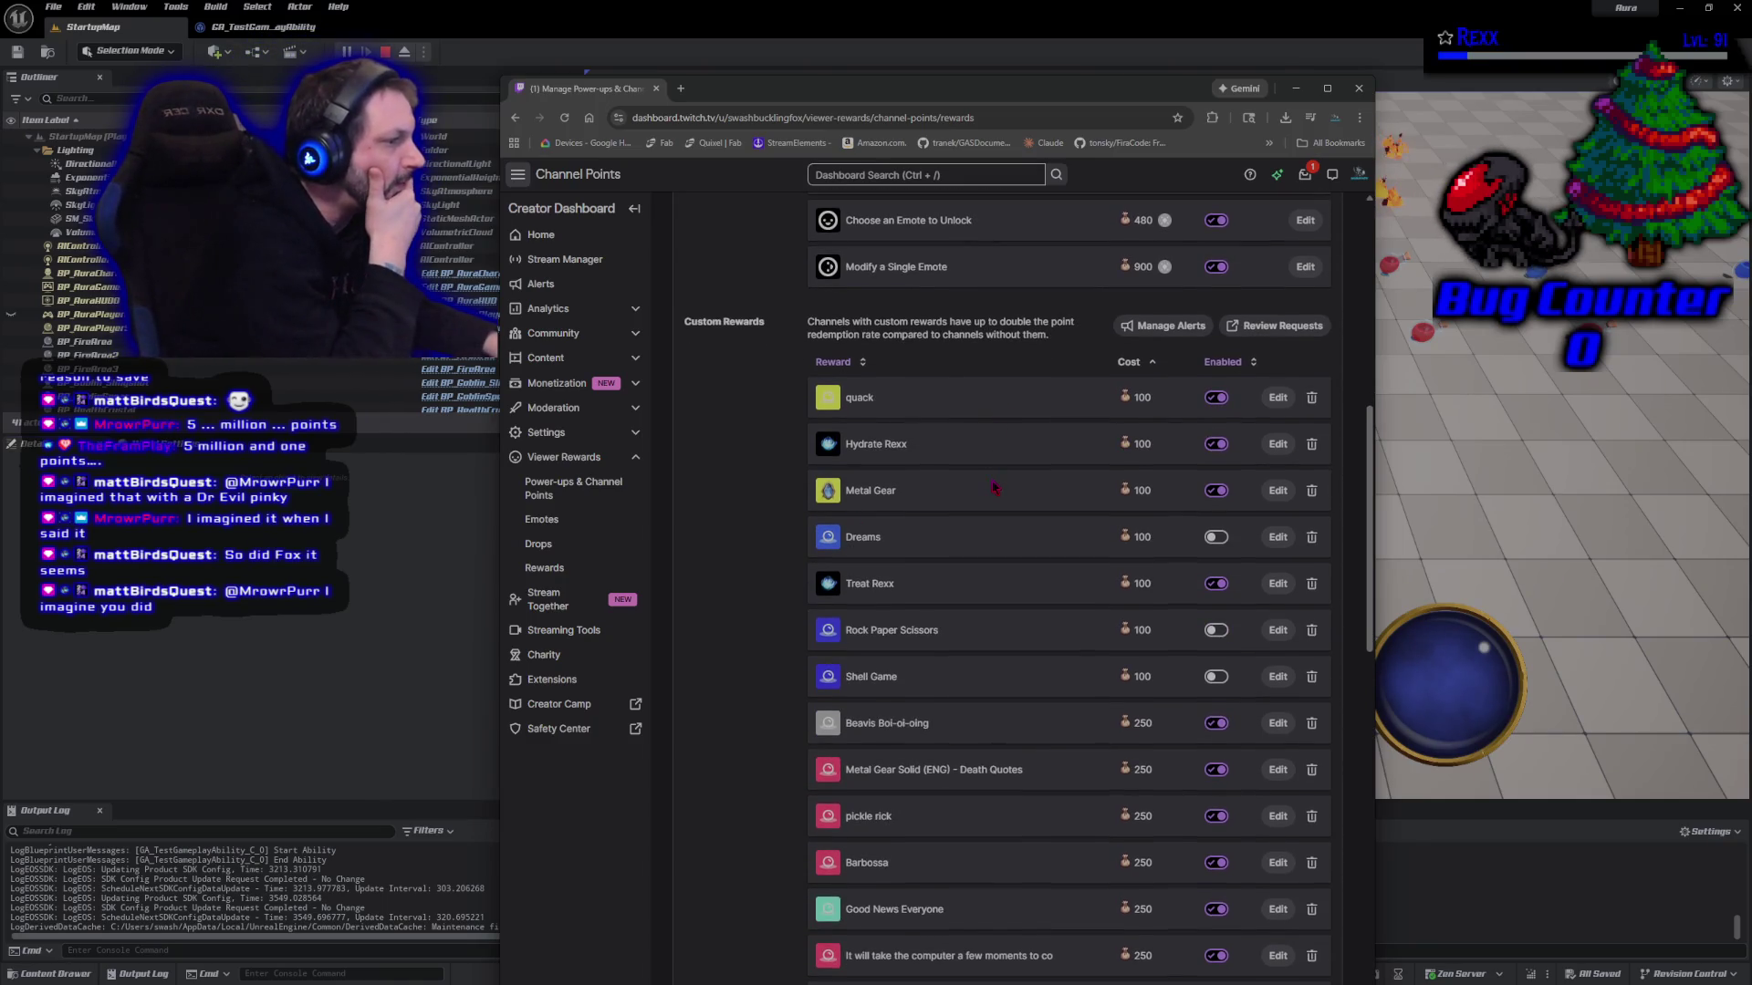
pyautogui.scroll(-2, 995, 488)
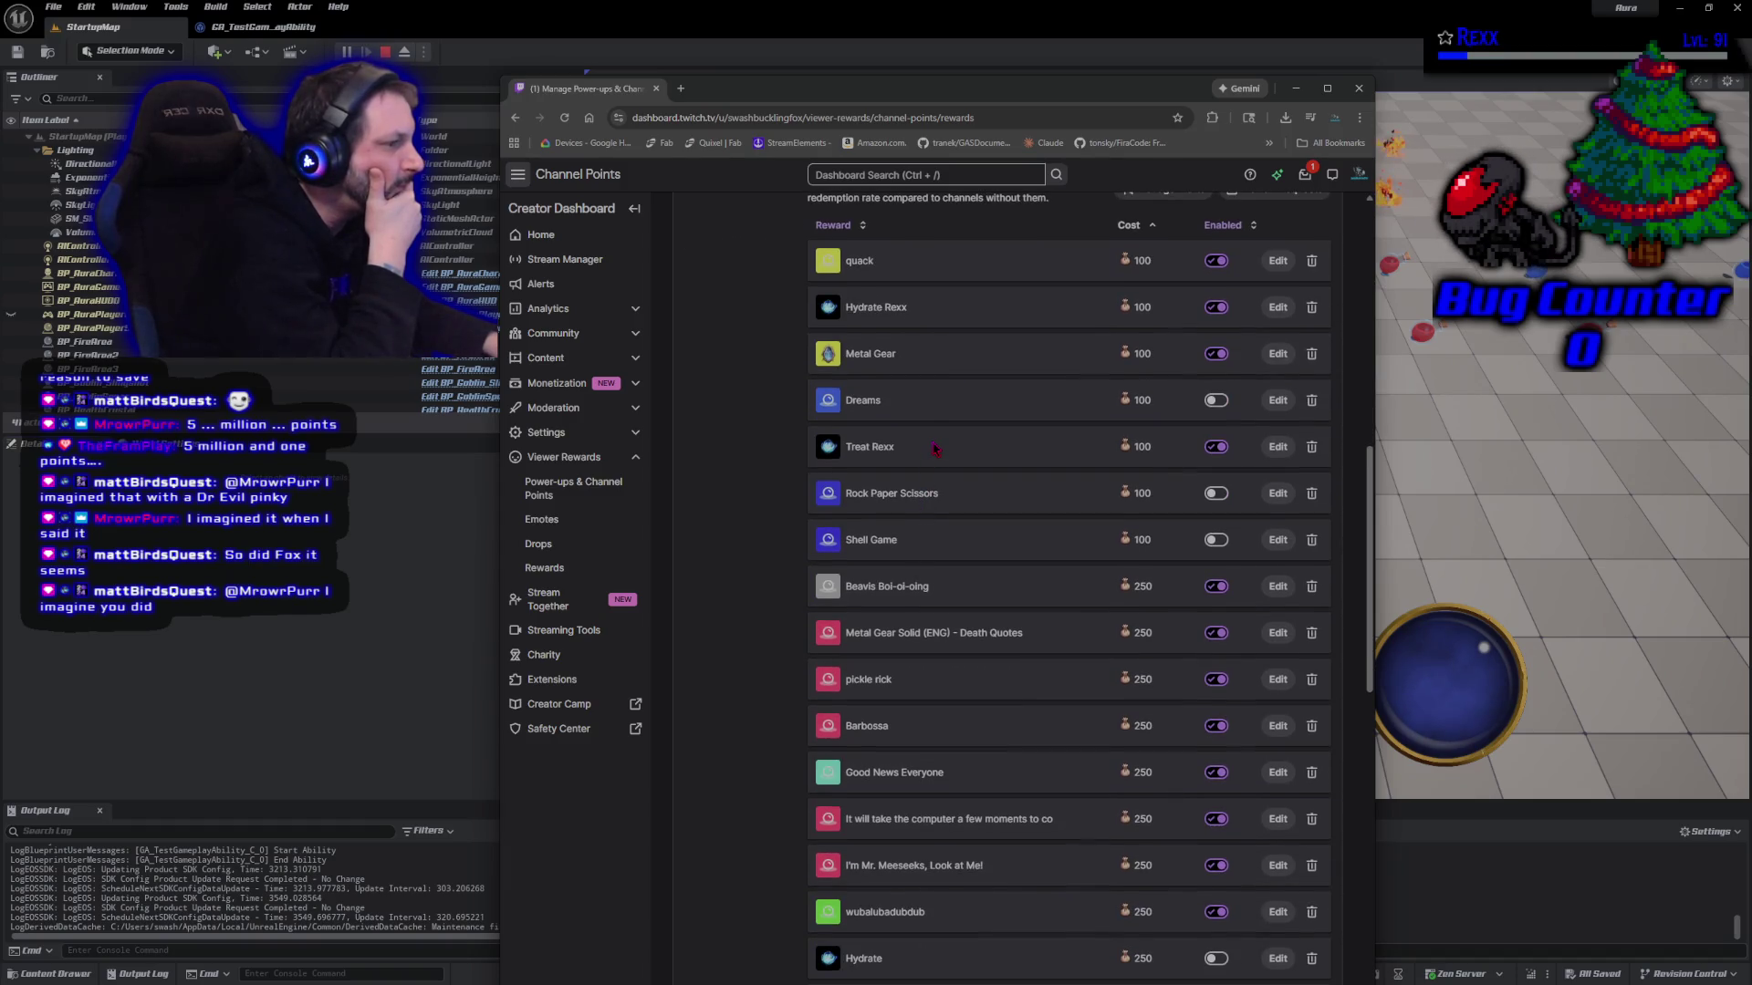
pyautogui.scroll(-2, 936, 448)
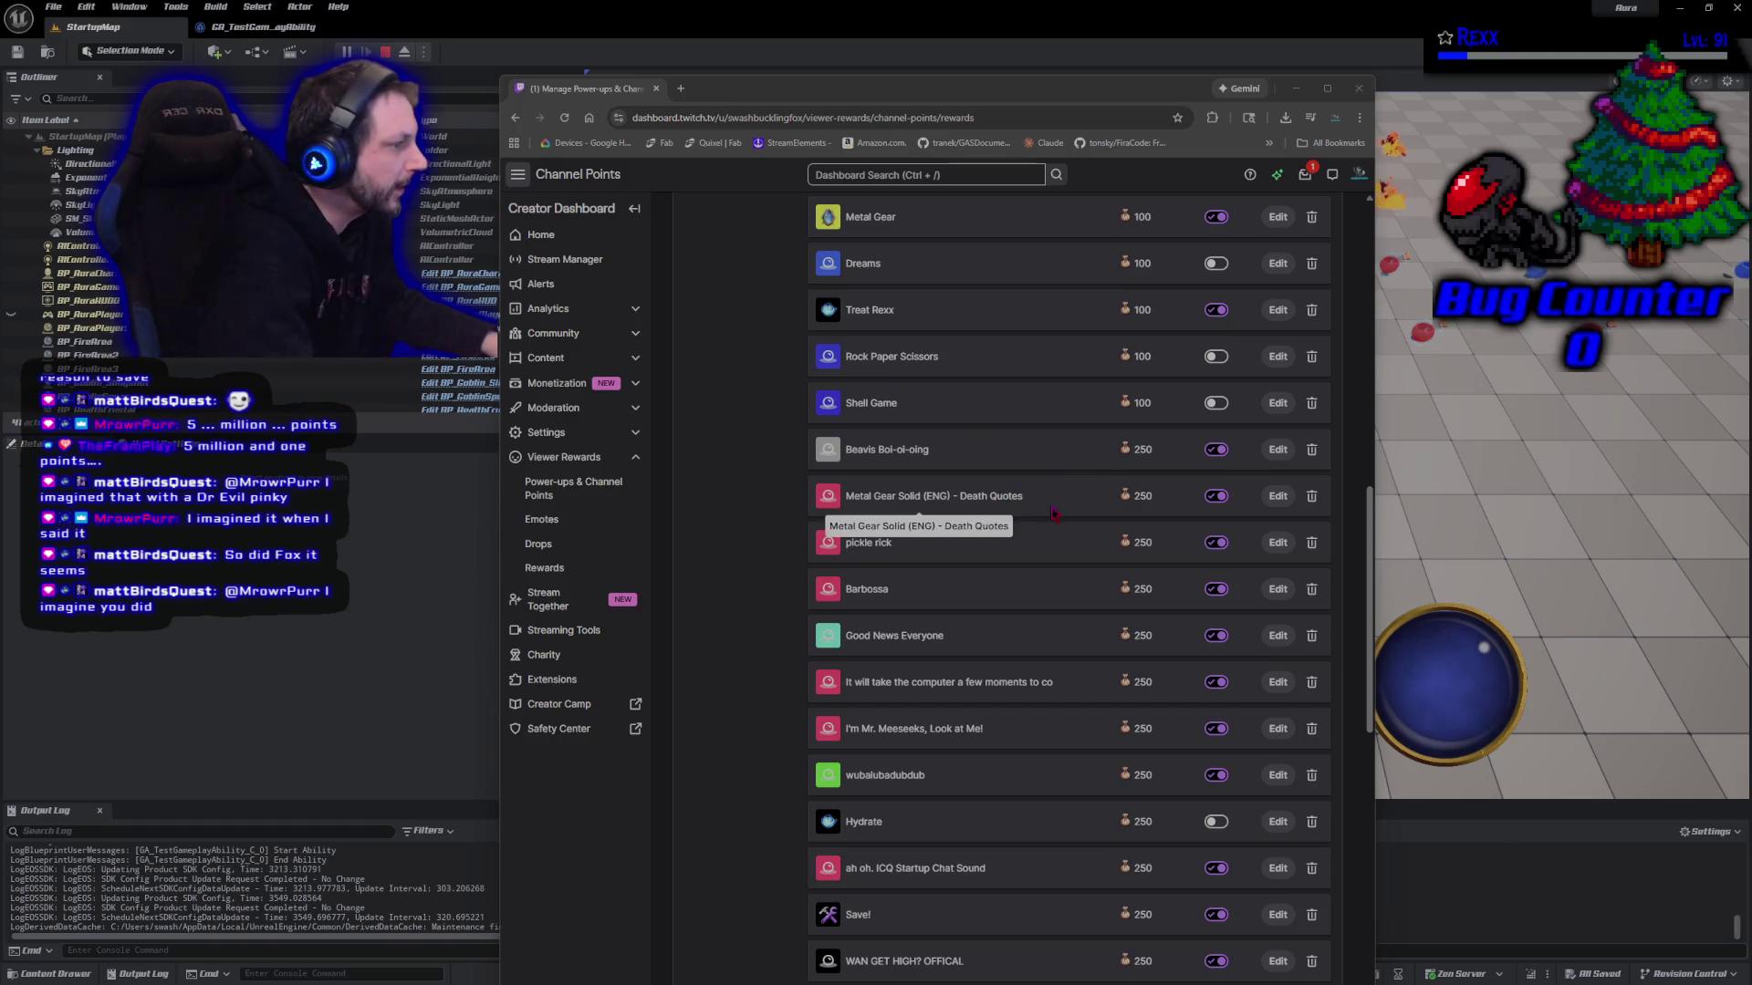
# Change the Beavis Boi-oi-oing reward cost from 250 to 500 and save
pyautogui.click(1277, 450)
pyautogui.moveTo(738, 476); pyautogui.dragTo(683, 487)
pyautogui.write('1000')
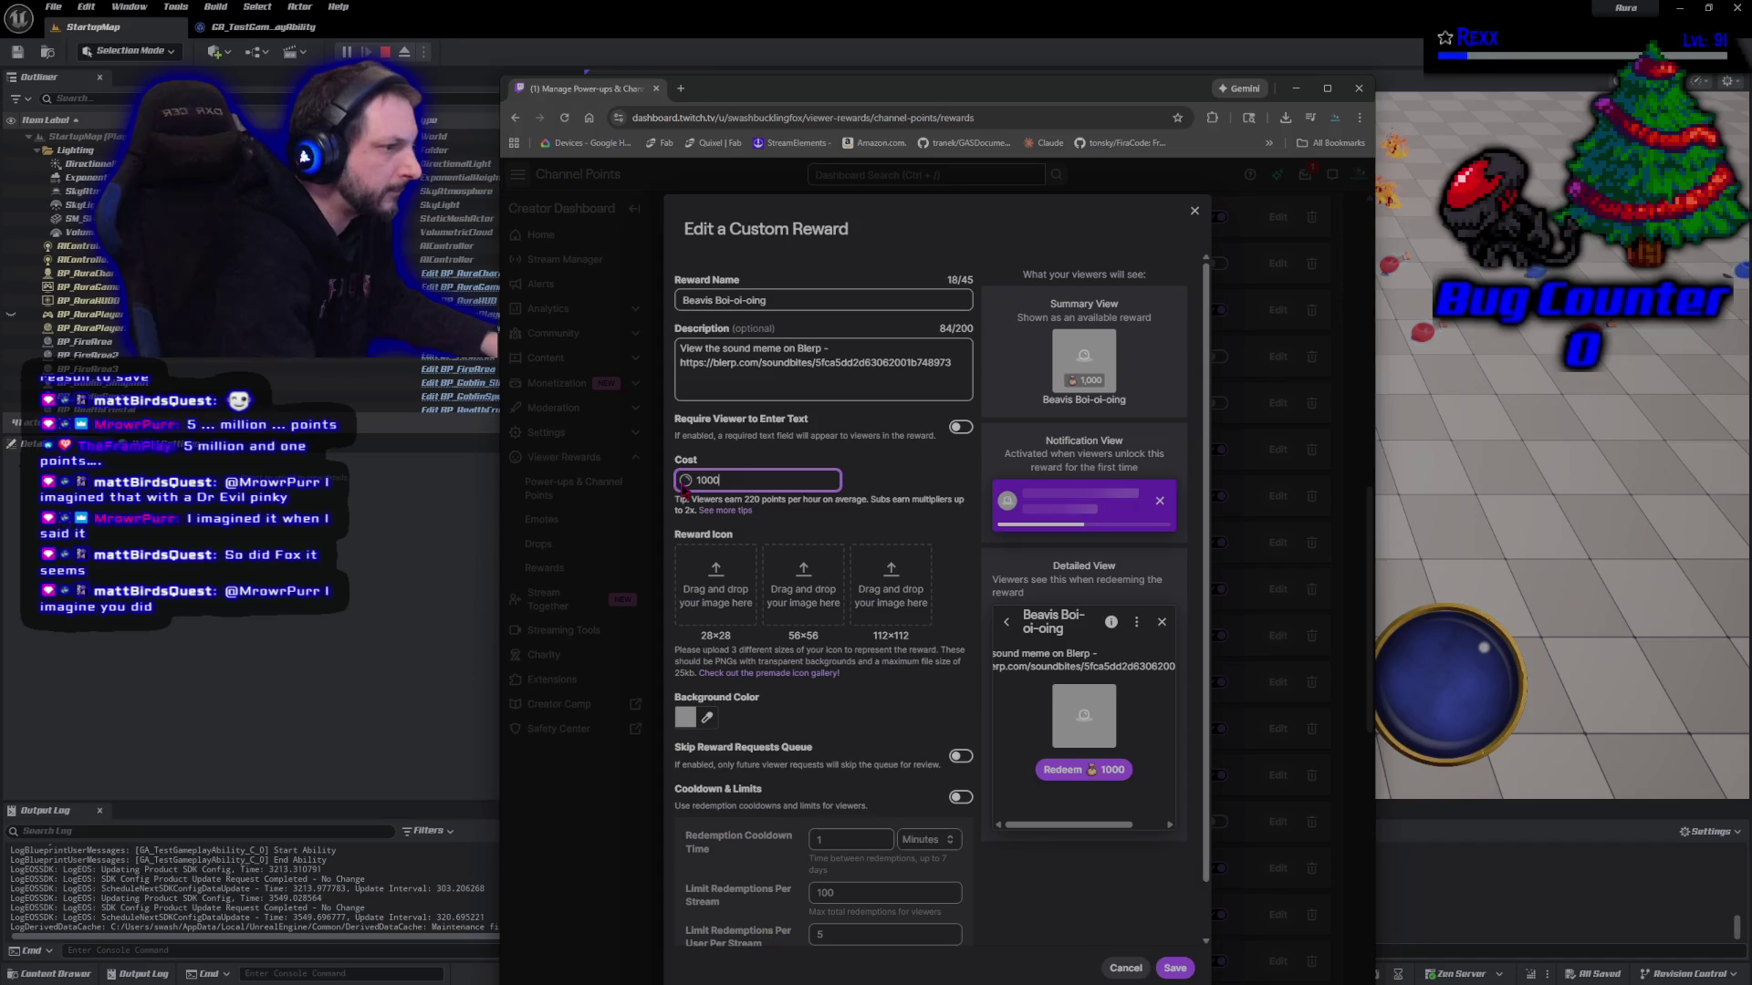
pyautogui.press('BackSpace')
pyautogui.press('BackSpace')
pyautogui.press('BackSpace')
pyautogui.write('500')
pyautogui.click(1174, 968)
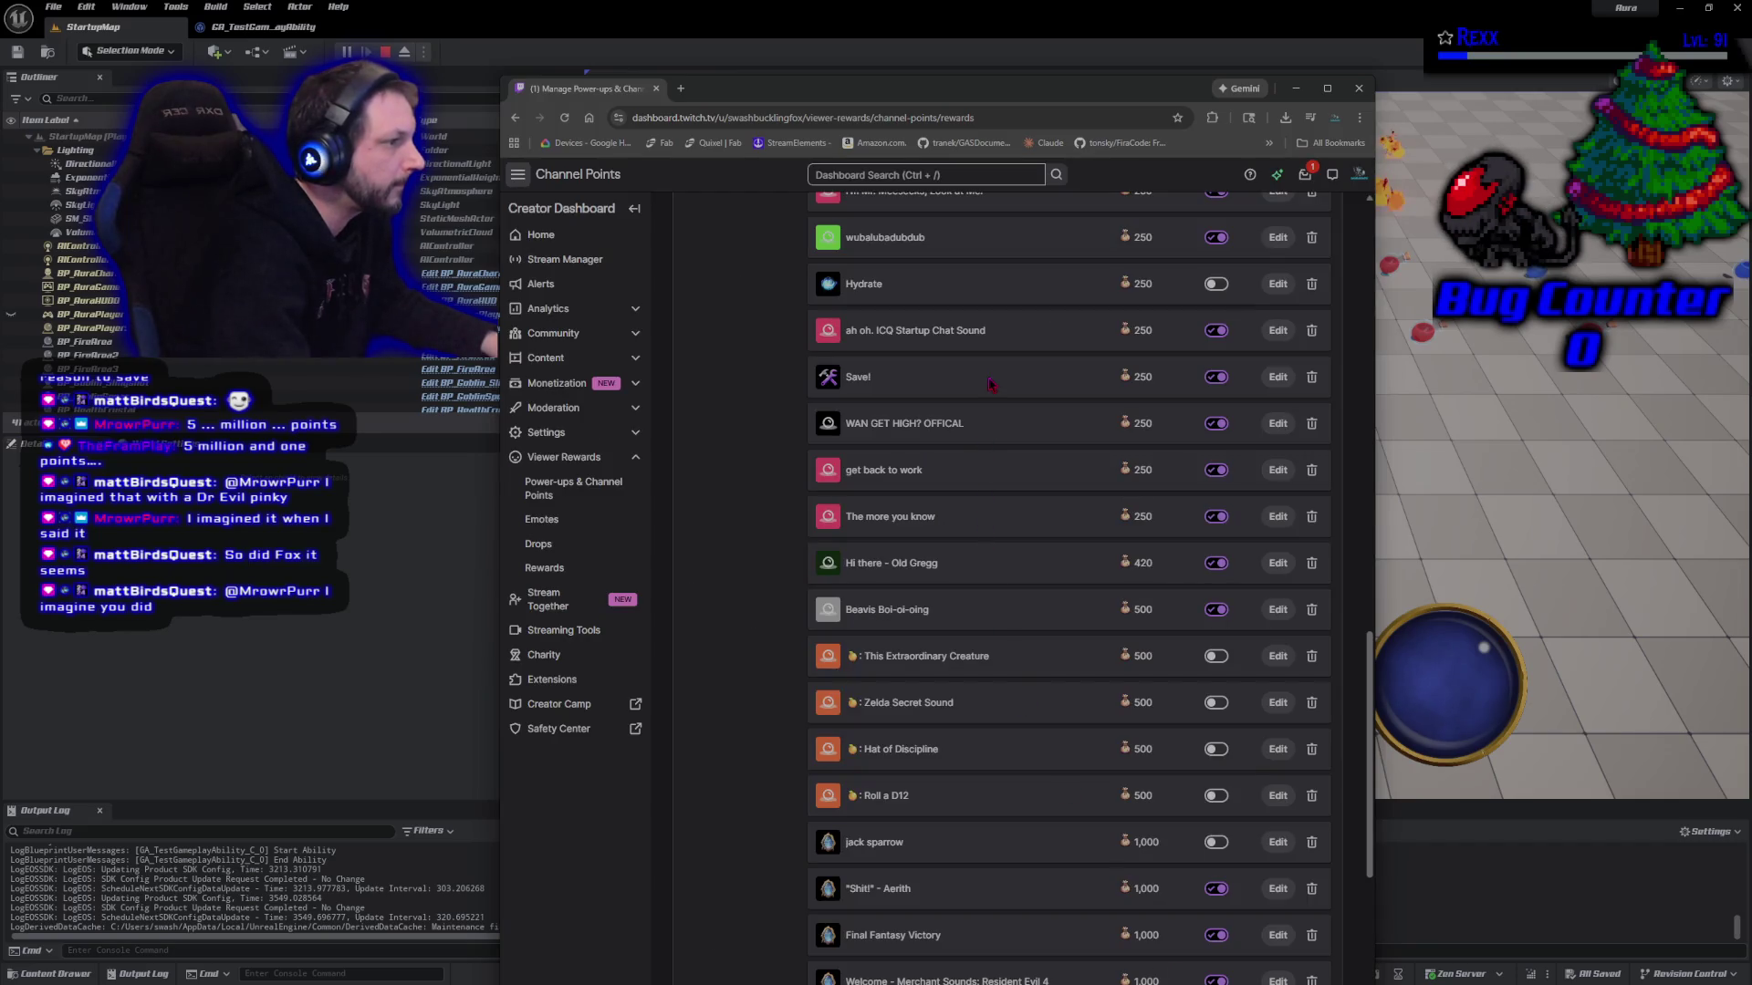
# Set the Metal Gear Solid (ENG) Death Quotes reward cost to 500 and save
pyautogui.scroll(6, 1041, 555)
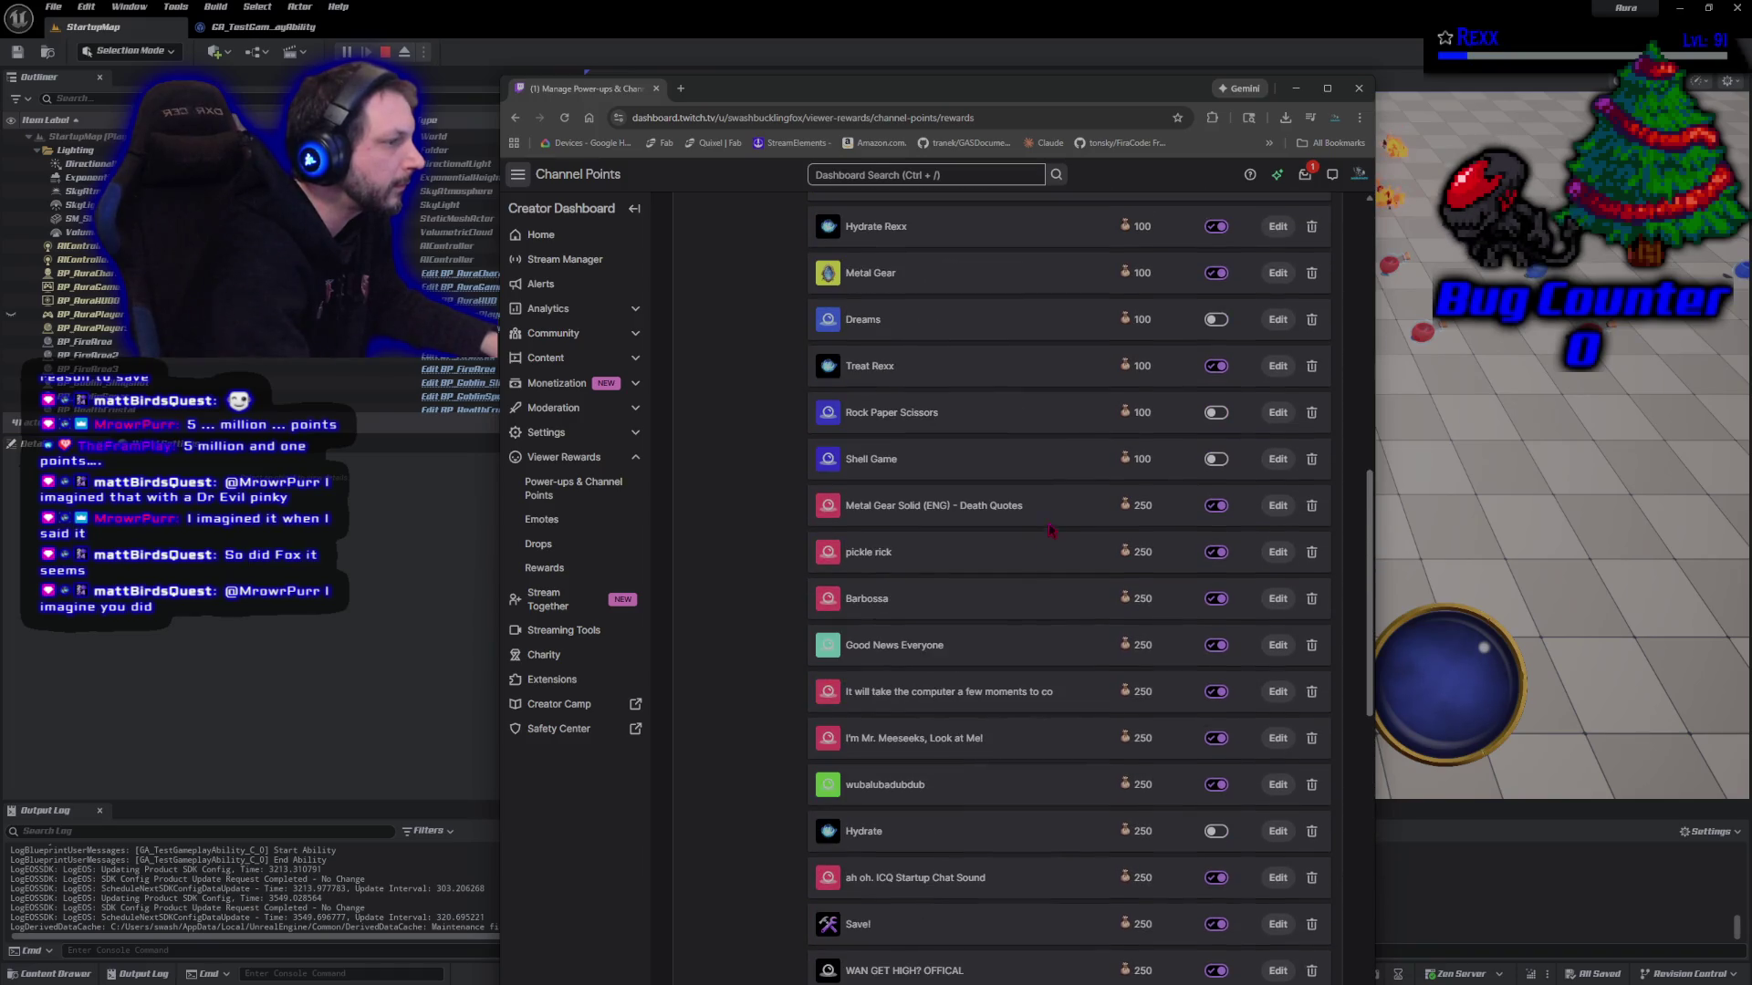
pyautogui.click(1278, 506)
pyautogui.click(699, 482)
pyautogui.press('BackSpace')
pyautogui.press('BackSpace')
pyautogui.press('BackSpace')
pyautogui.write('500')
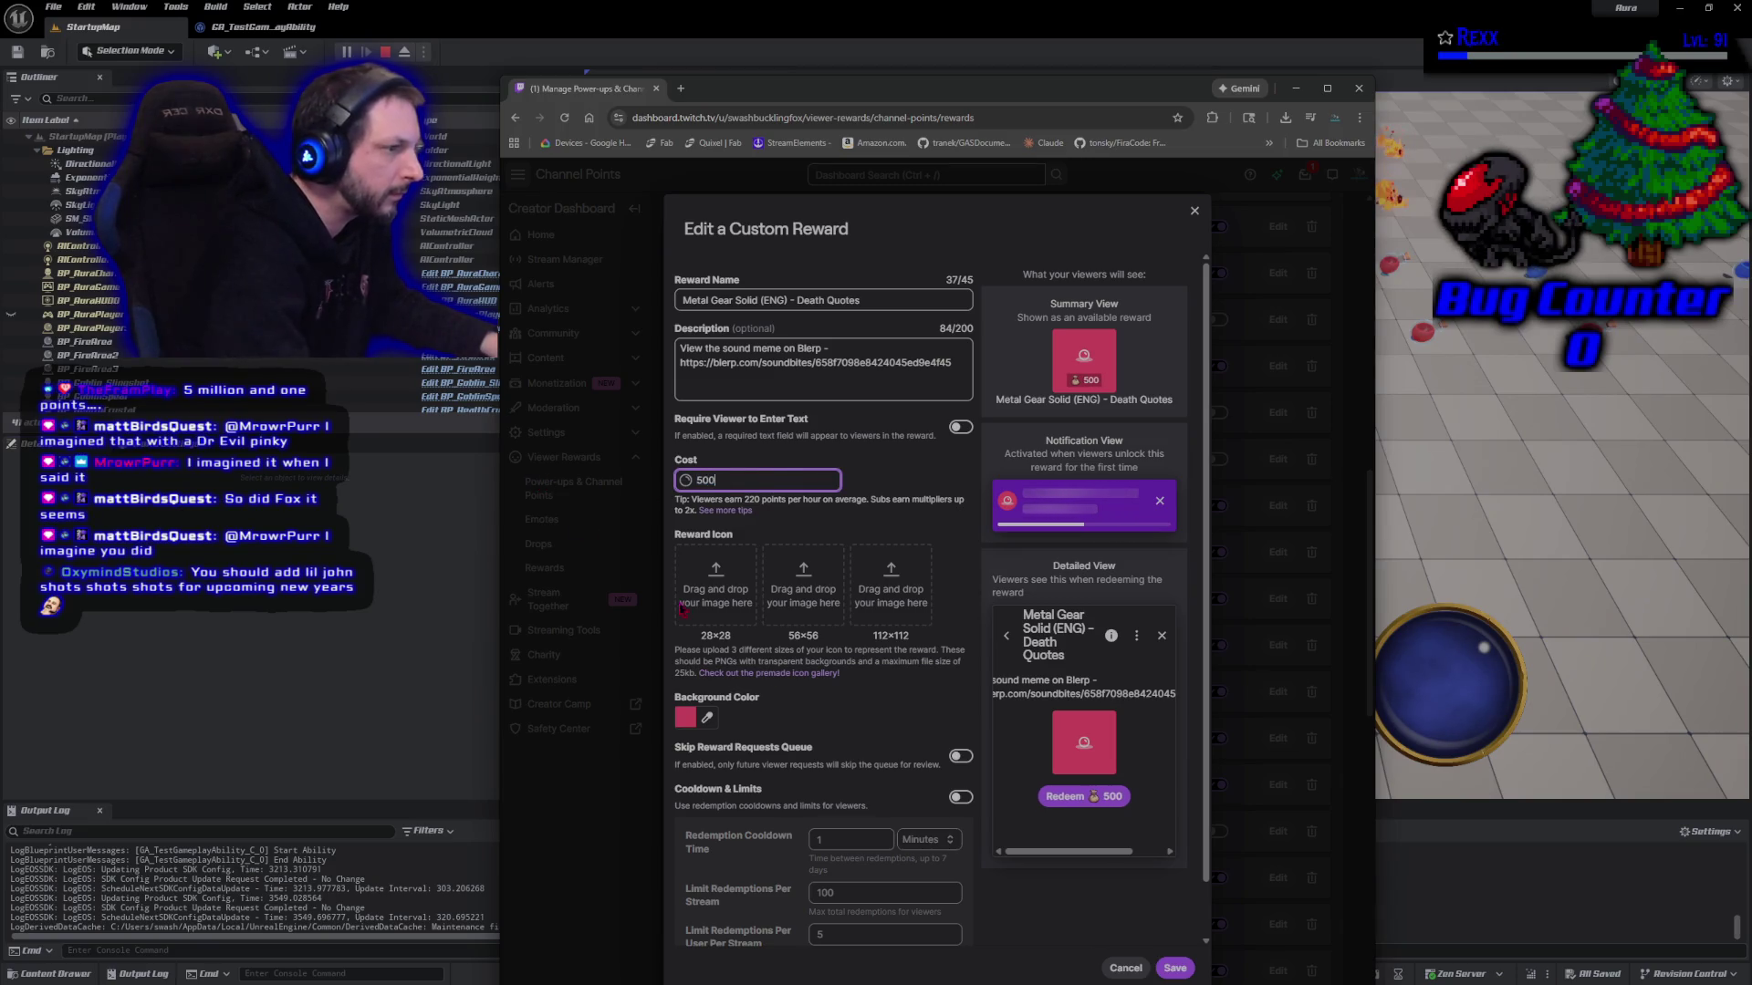
pyautogui.click(1177, 967)
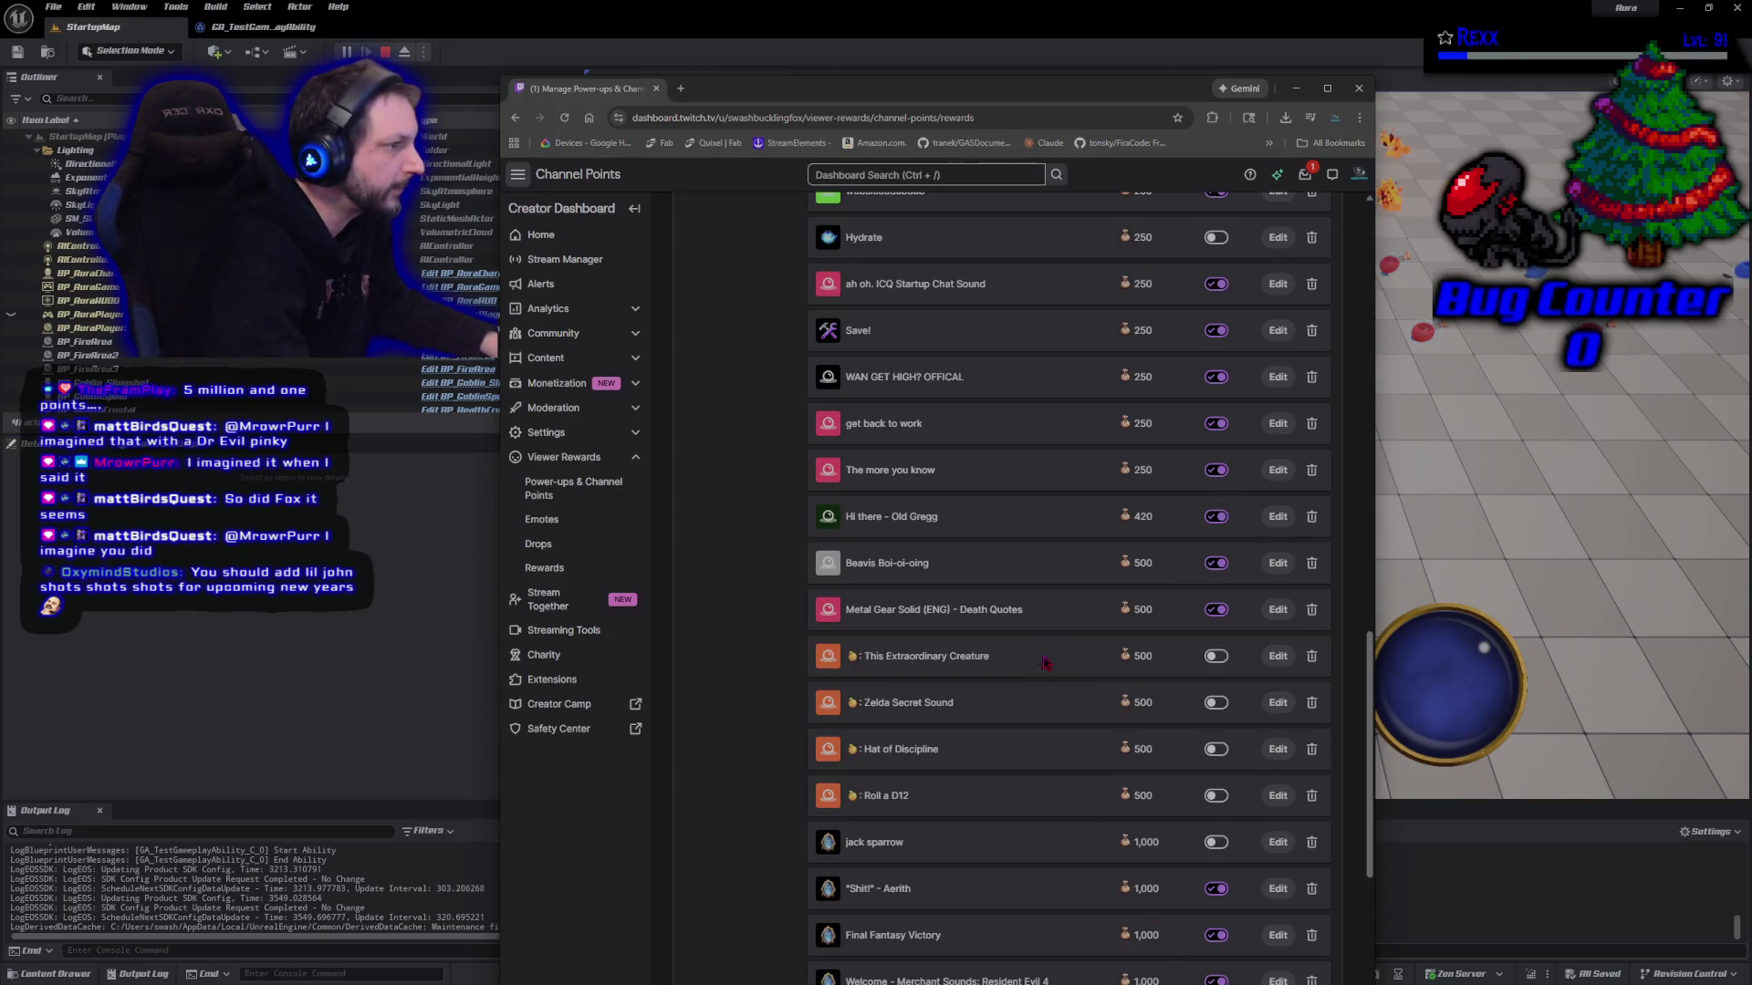
# Set the WAN GET HIGH? OFFICAL reward cost to 500 and save
pyautogui.click(1278, 383)
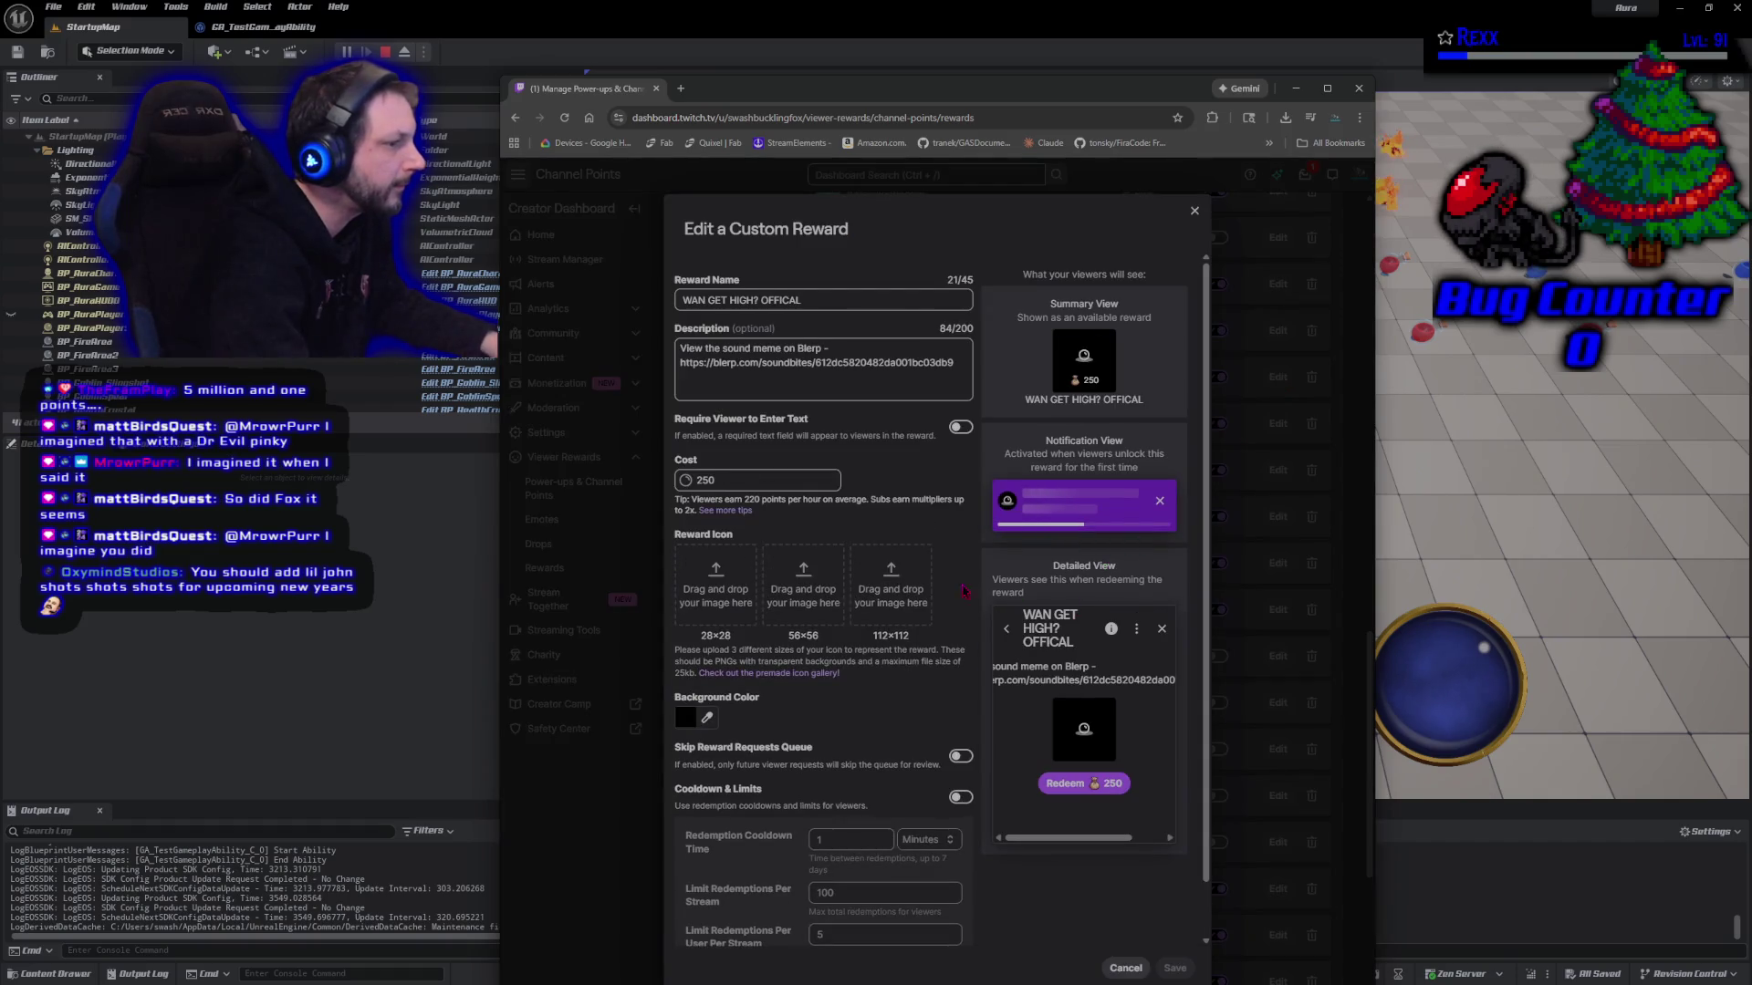
pyautogui.doubleClick(705, 480)
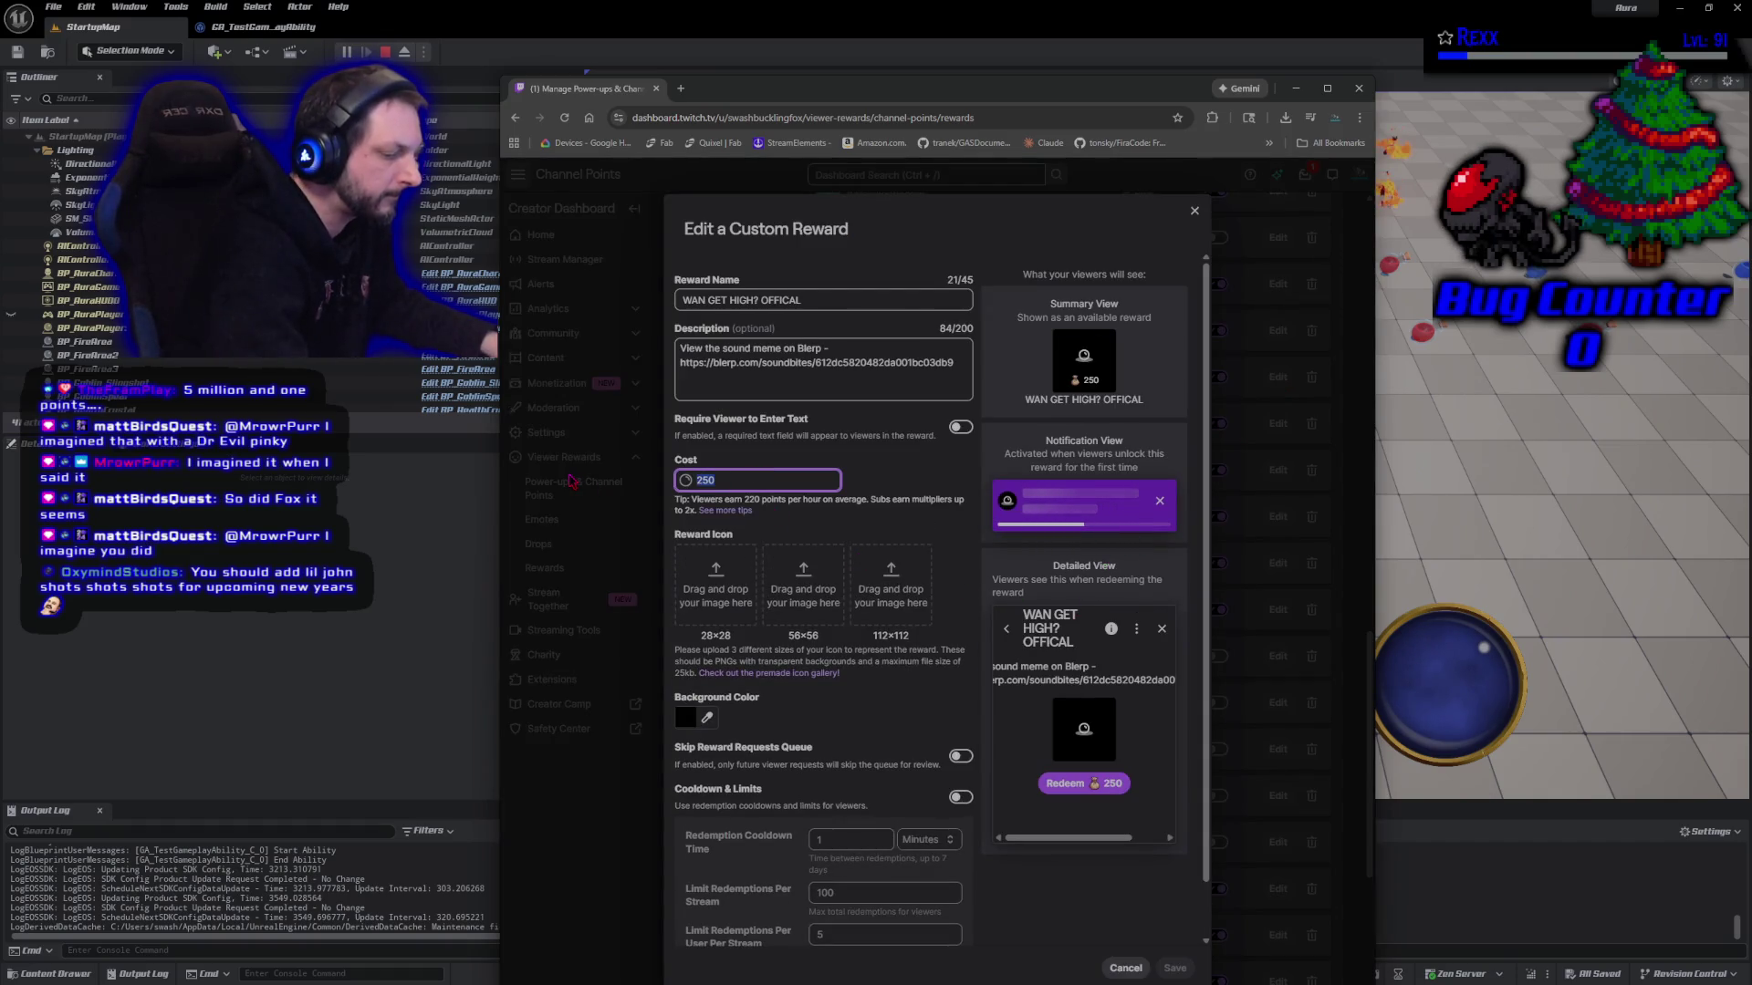
pyautogui.write('1000')
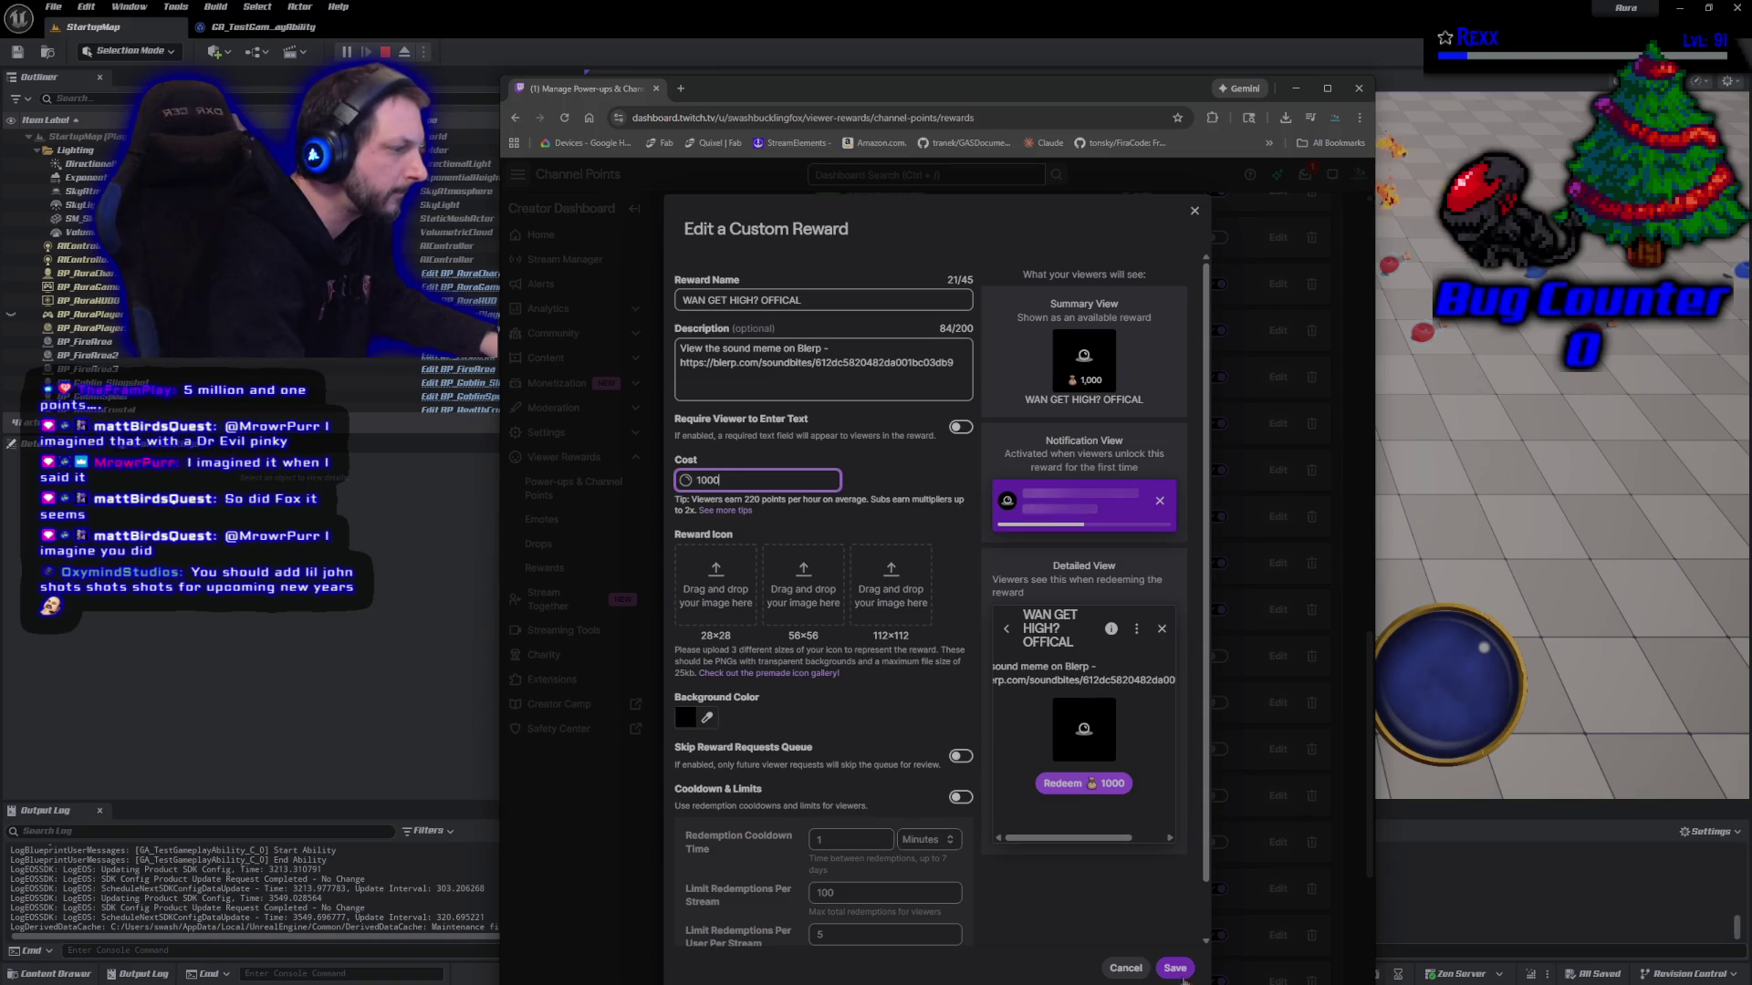
pyautogui.press('BackSpace')
pyautogui.press('BackSpace')
pyautogui.press('BackSpace')
pyautogui.write('500')
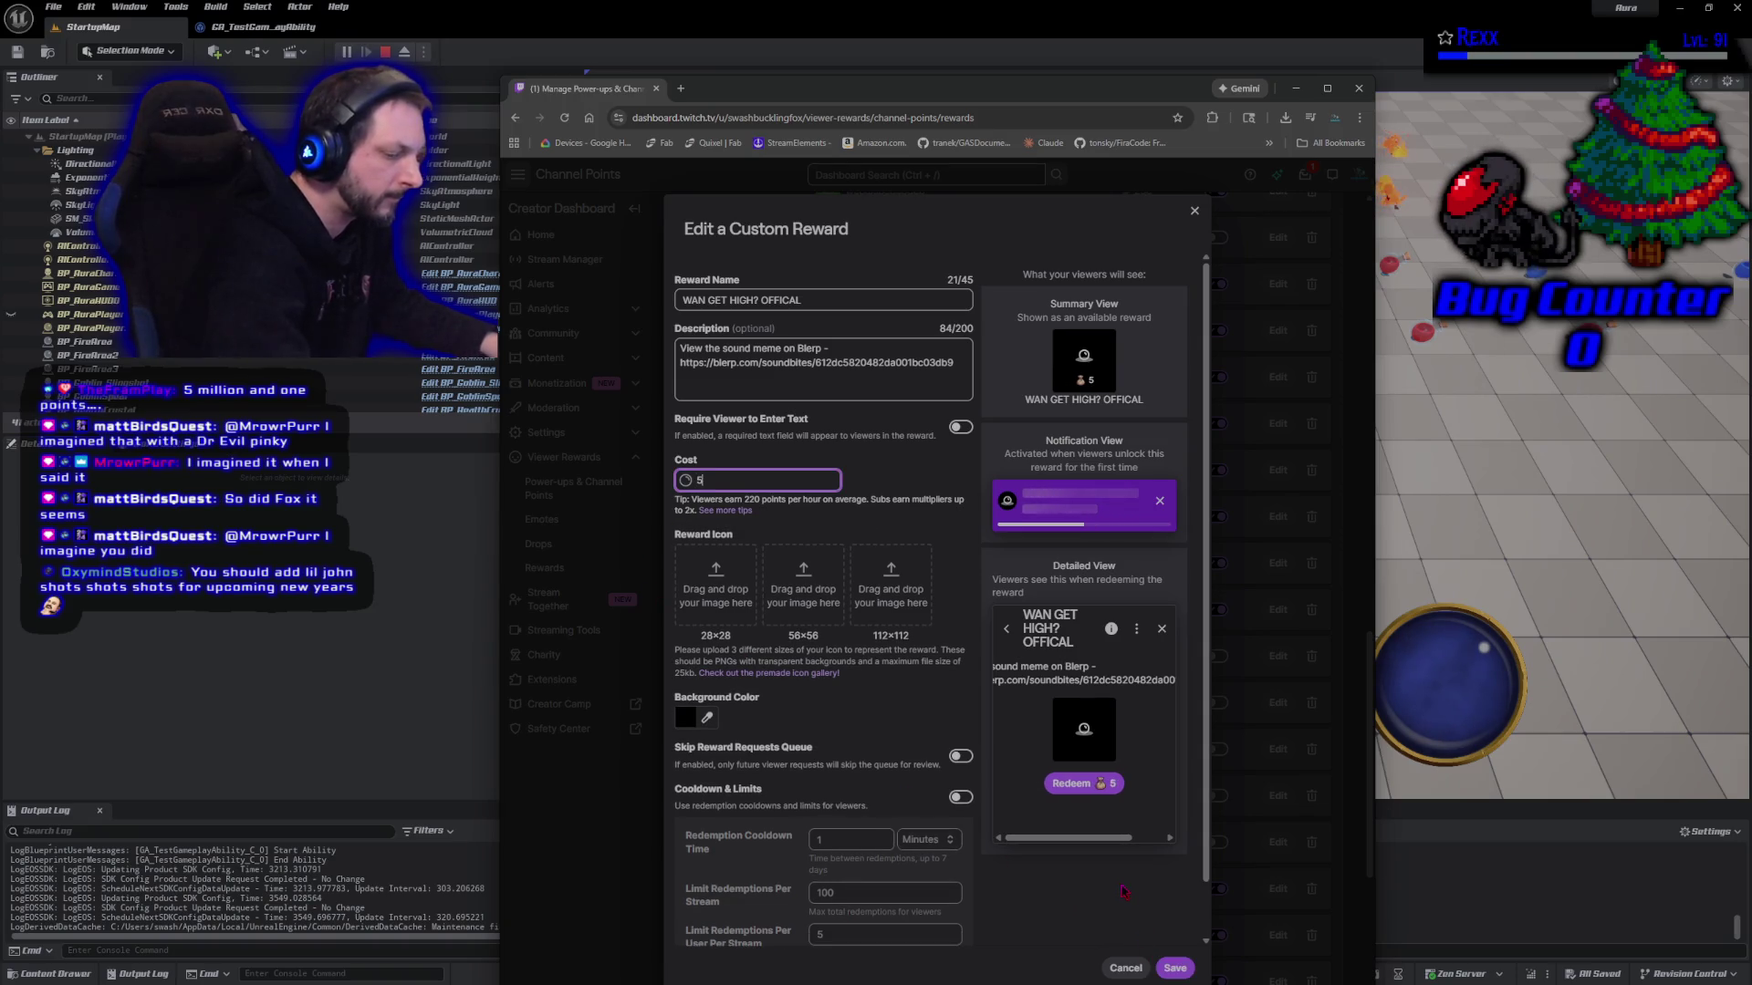
pyautogui.click(1174, 968)
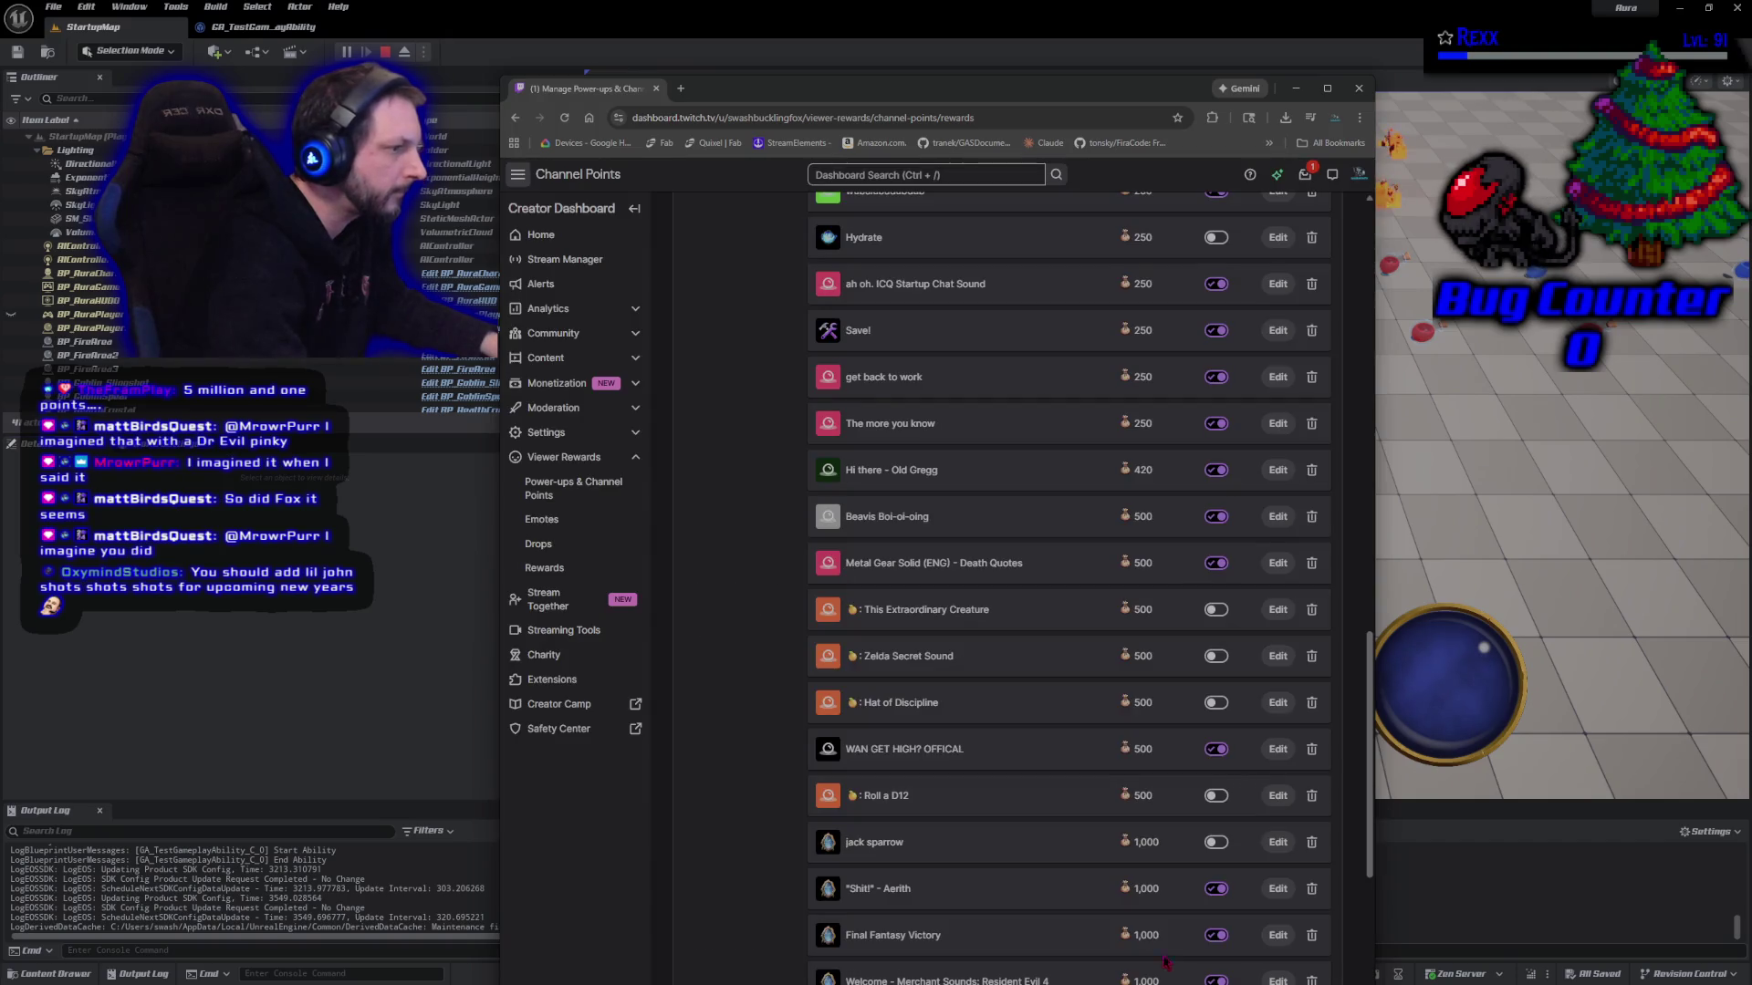
# Review the updated rewards list, then close the dashboard browser window
pyautogui.scroll(-3, 1030, 750)
pyautogui.scroll(-2, 1030, 750)
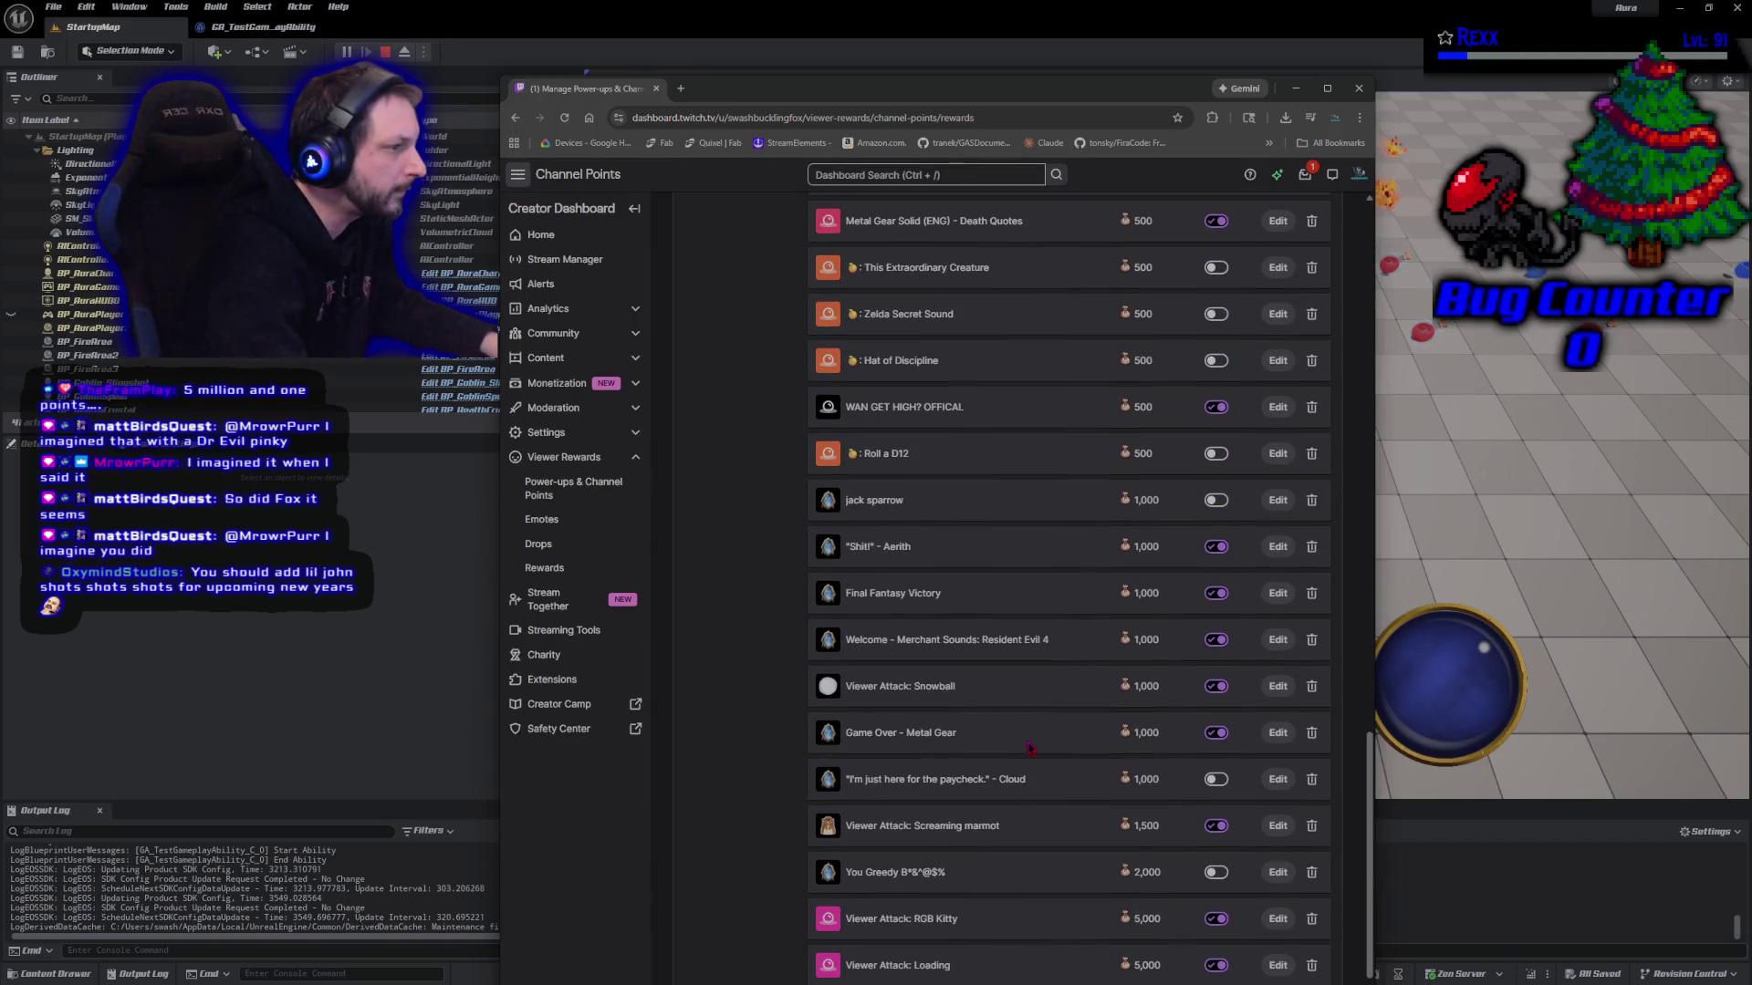
pyautogui.scroll(-2, 1030, 750)
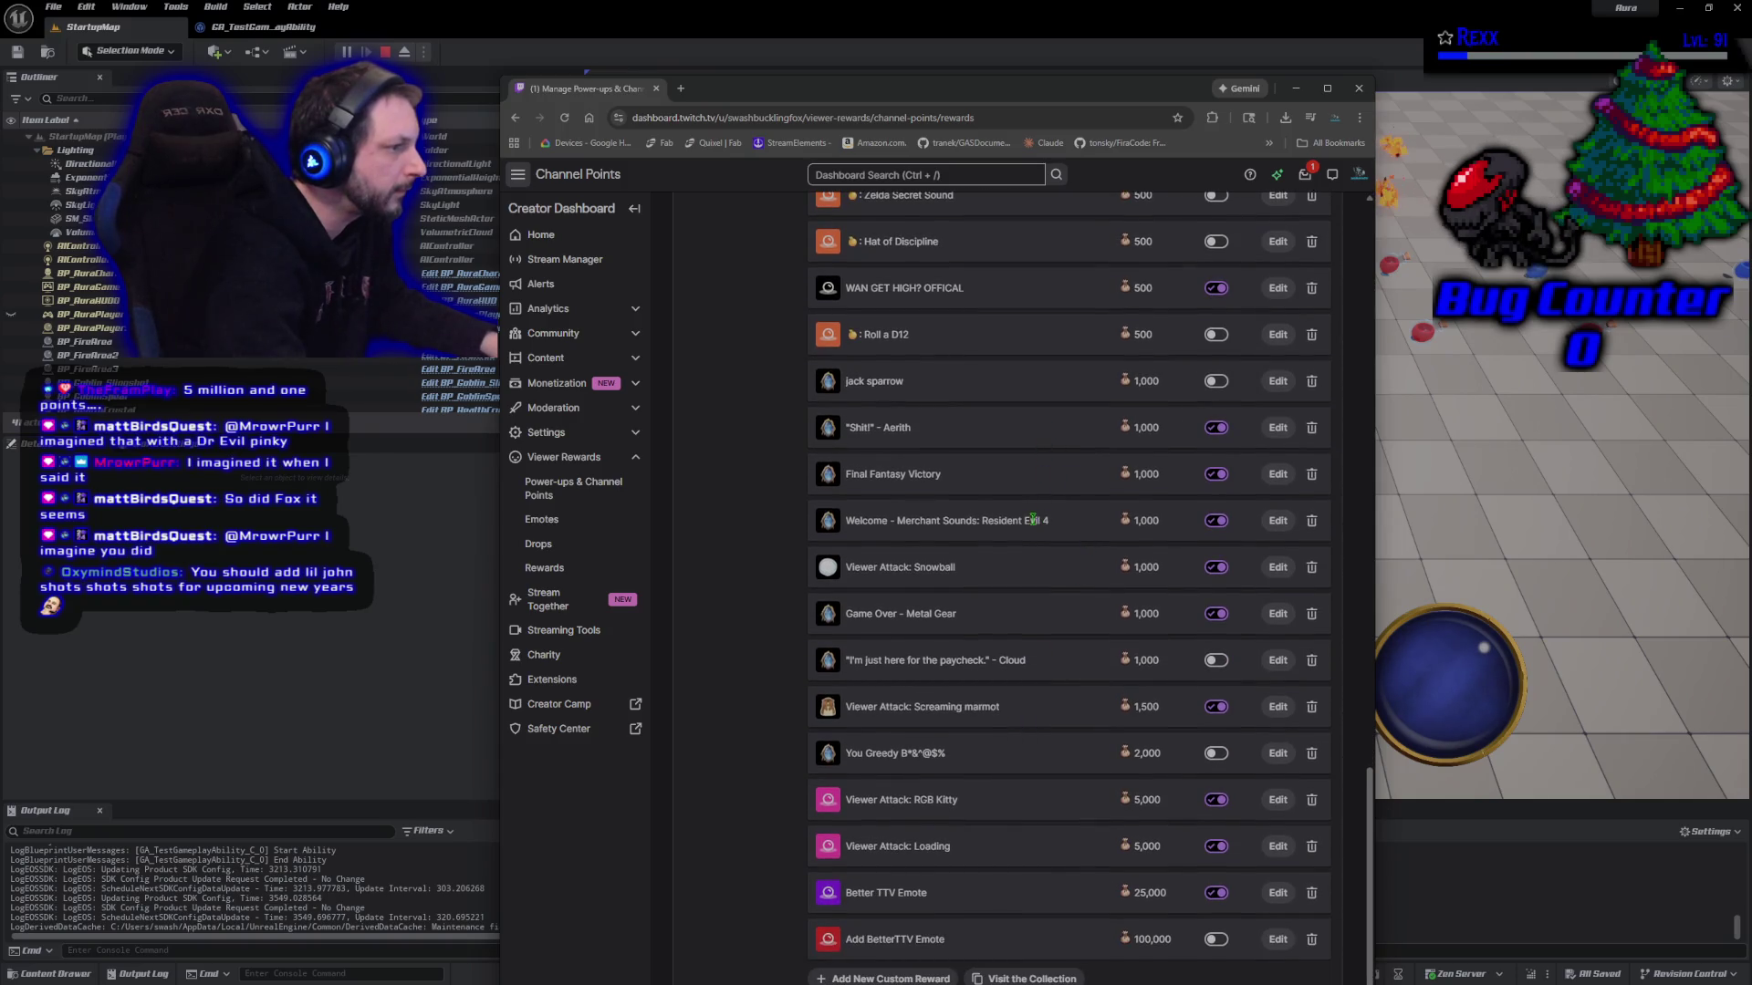
pyautogui.scroll(15, 1042, 663)
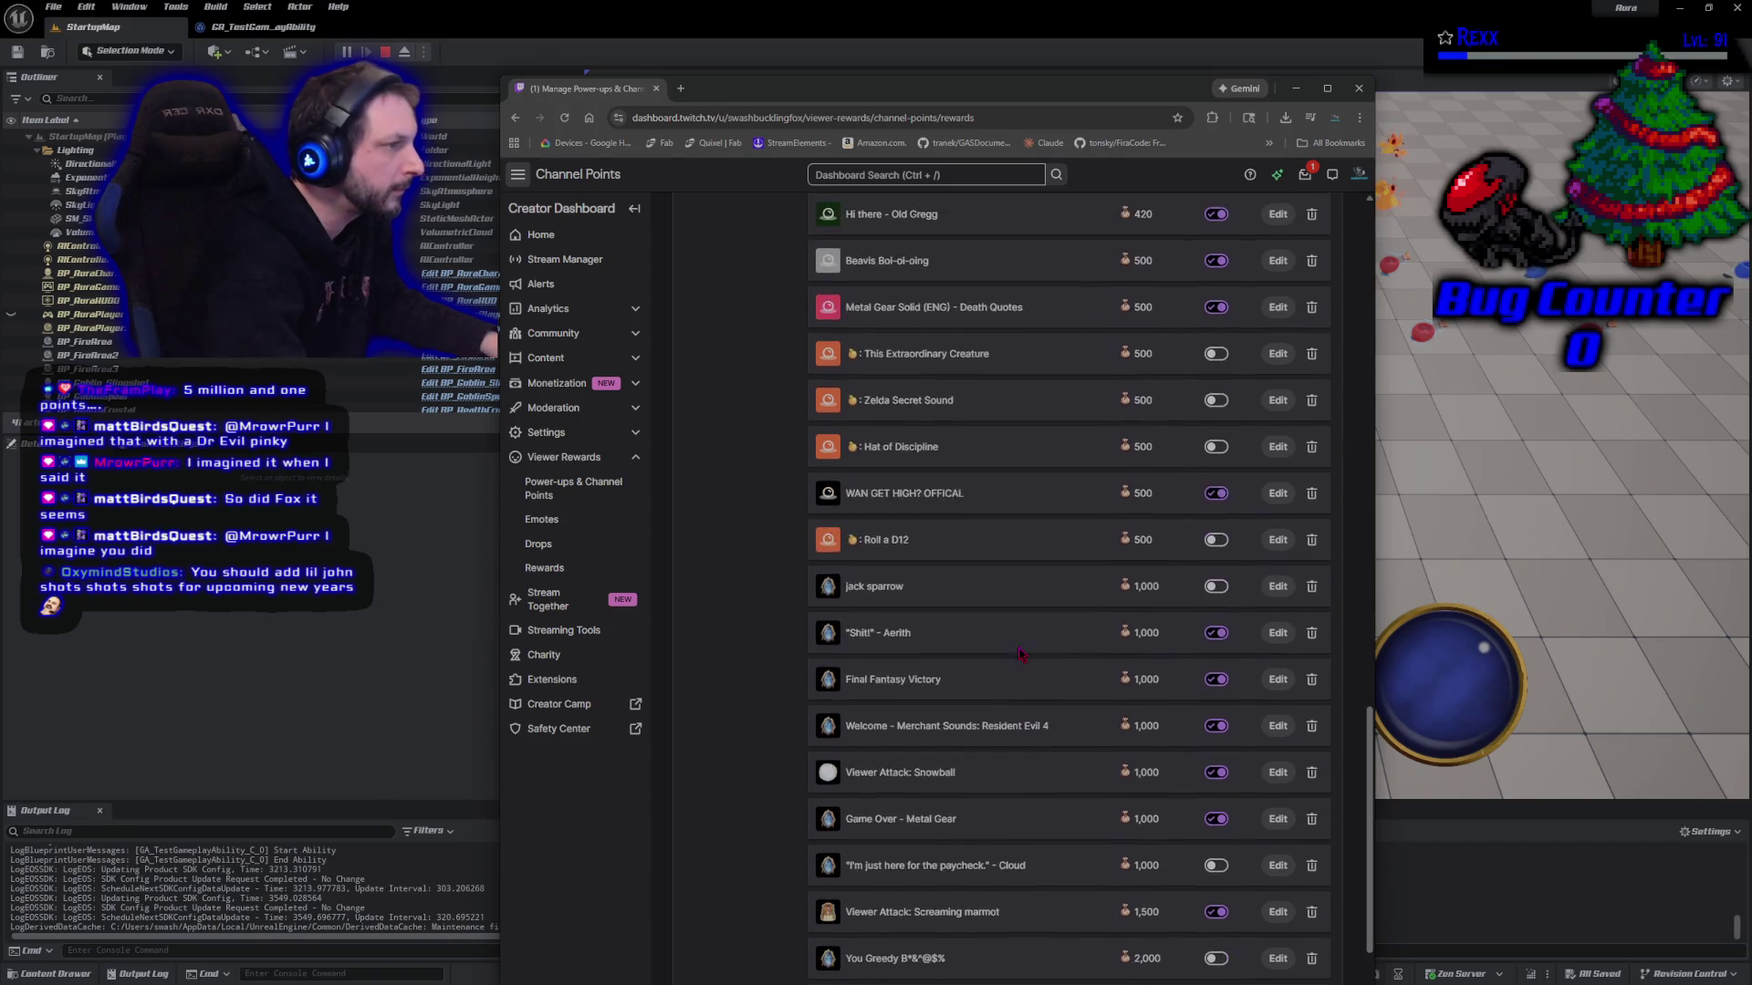
pyautogui.scroll(5, 1015, 649)
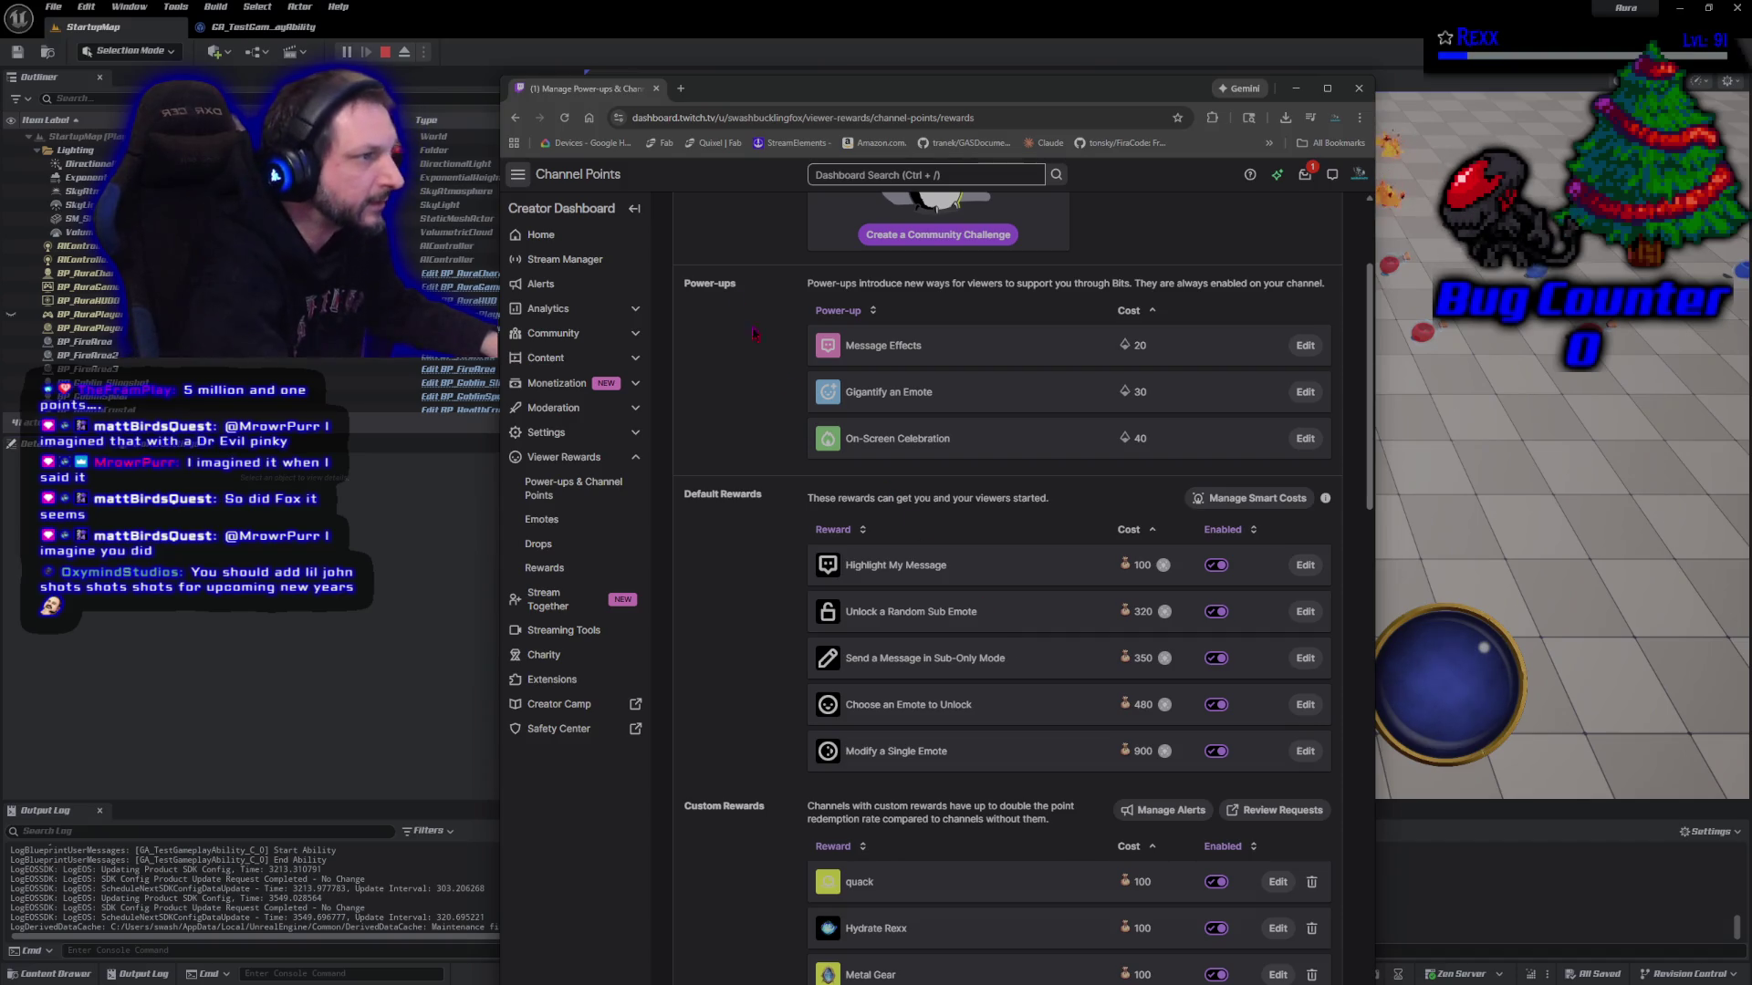
pyautogui.click(656, 88)
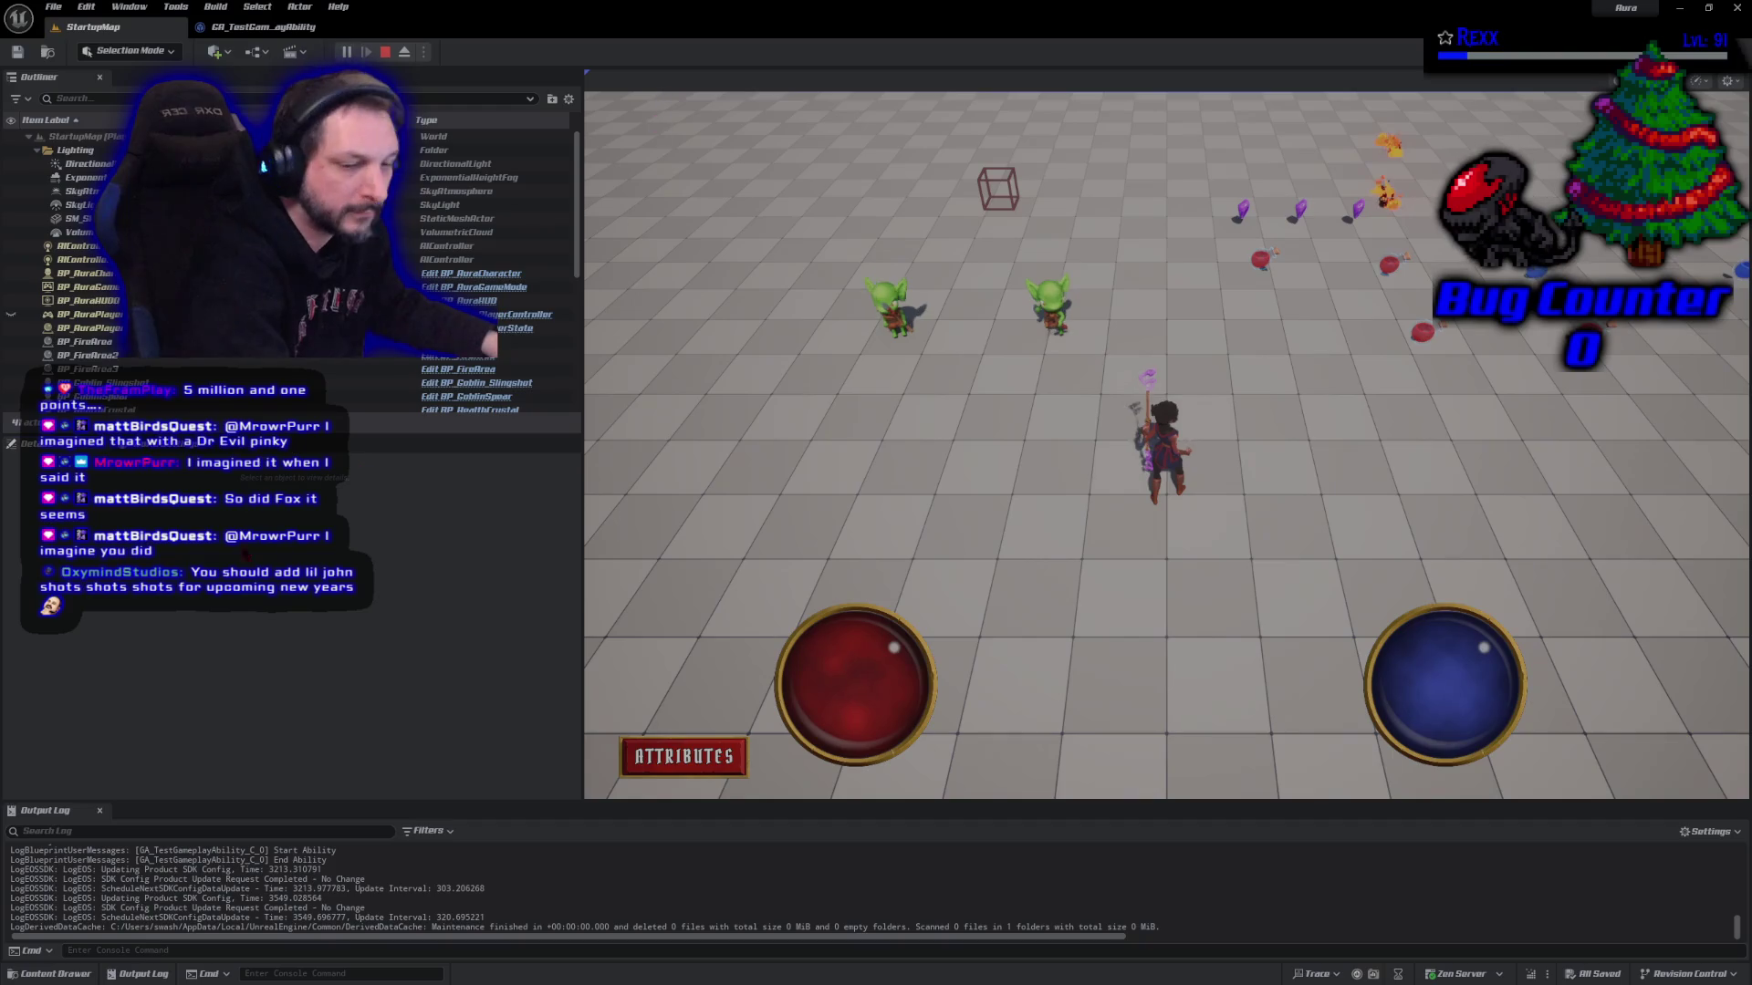
# Briefly move the character in the running game, then end the play session
pyautogui.click(755, 509)
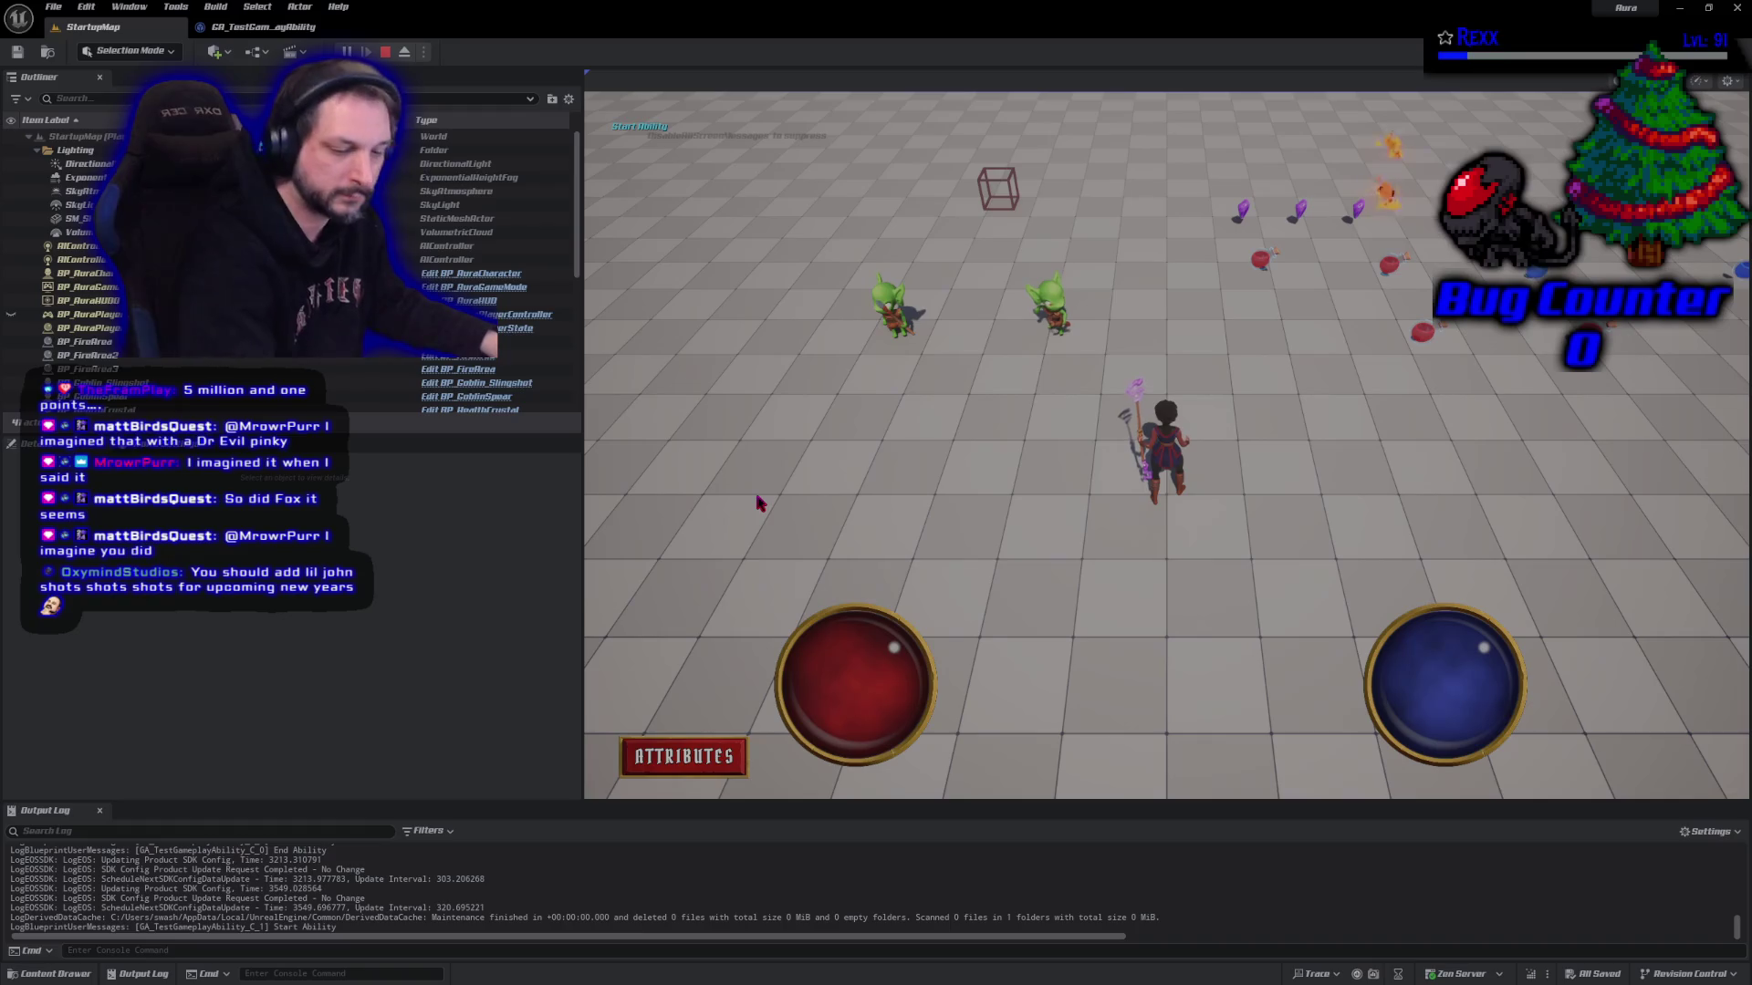
pyautogui.press('w')
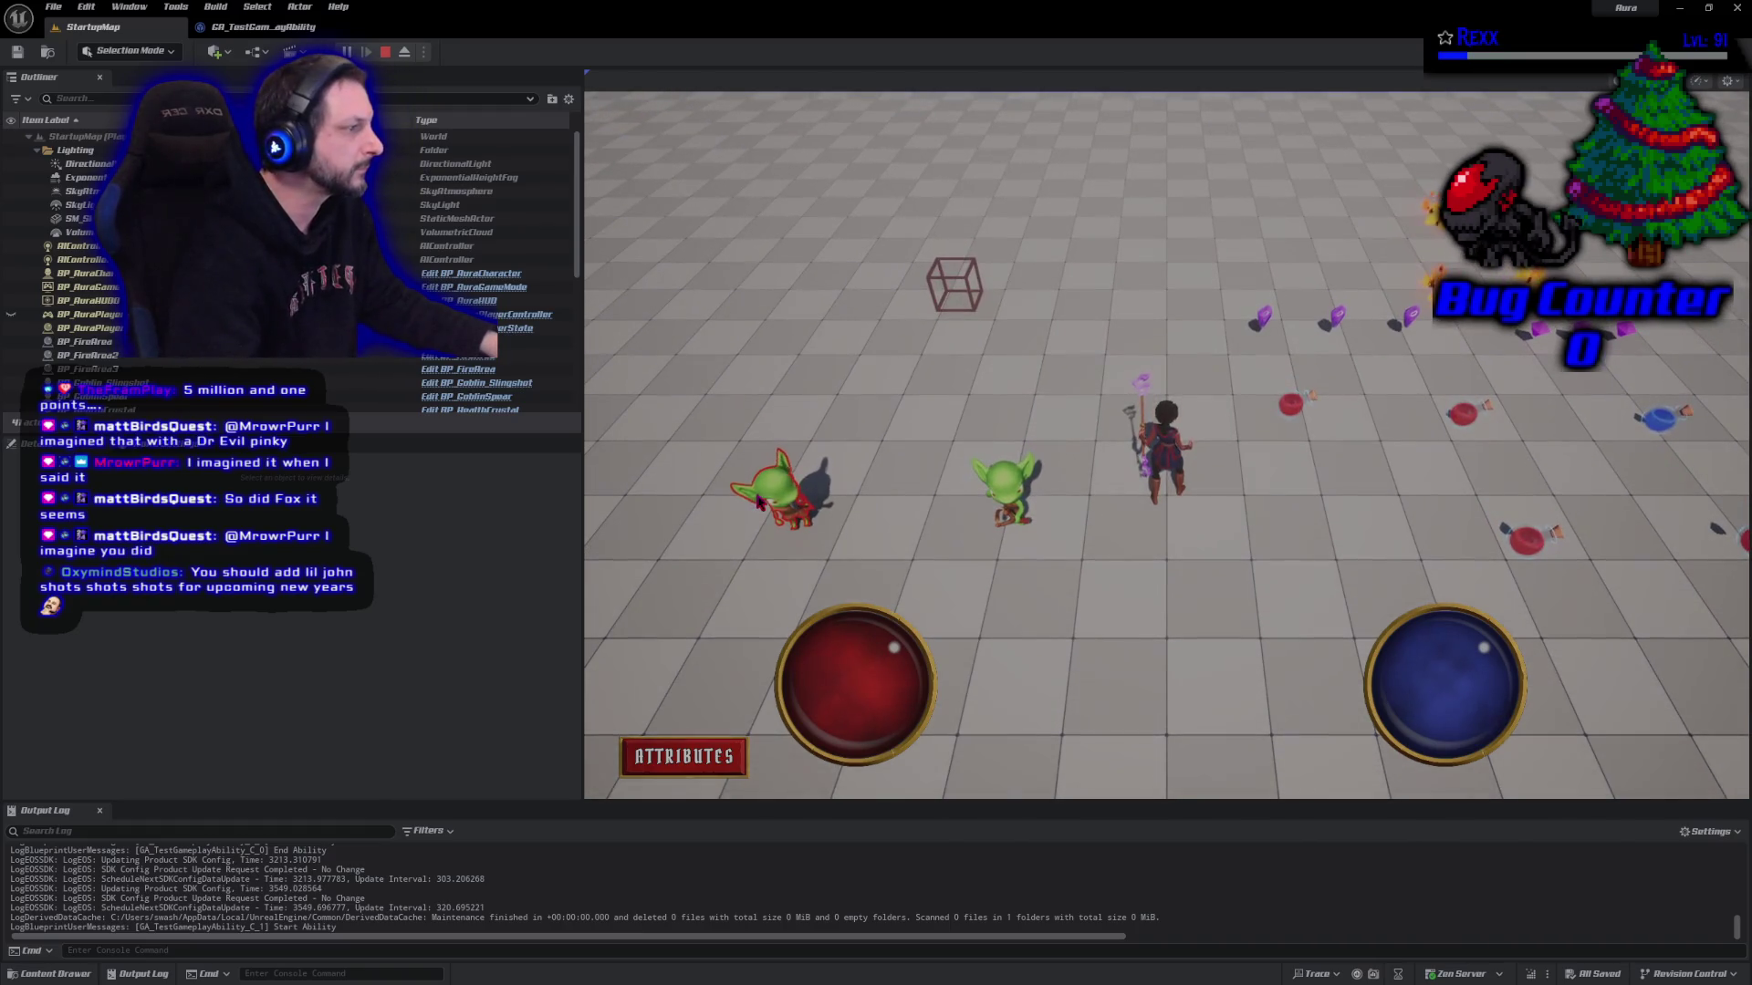
pyautogui.click(757, 502)
pyautogui.press('Escape')
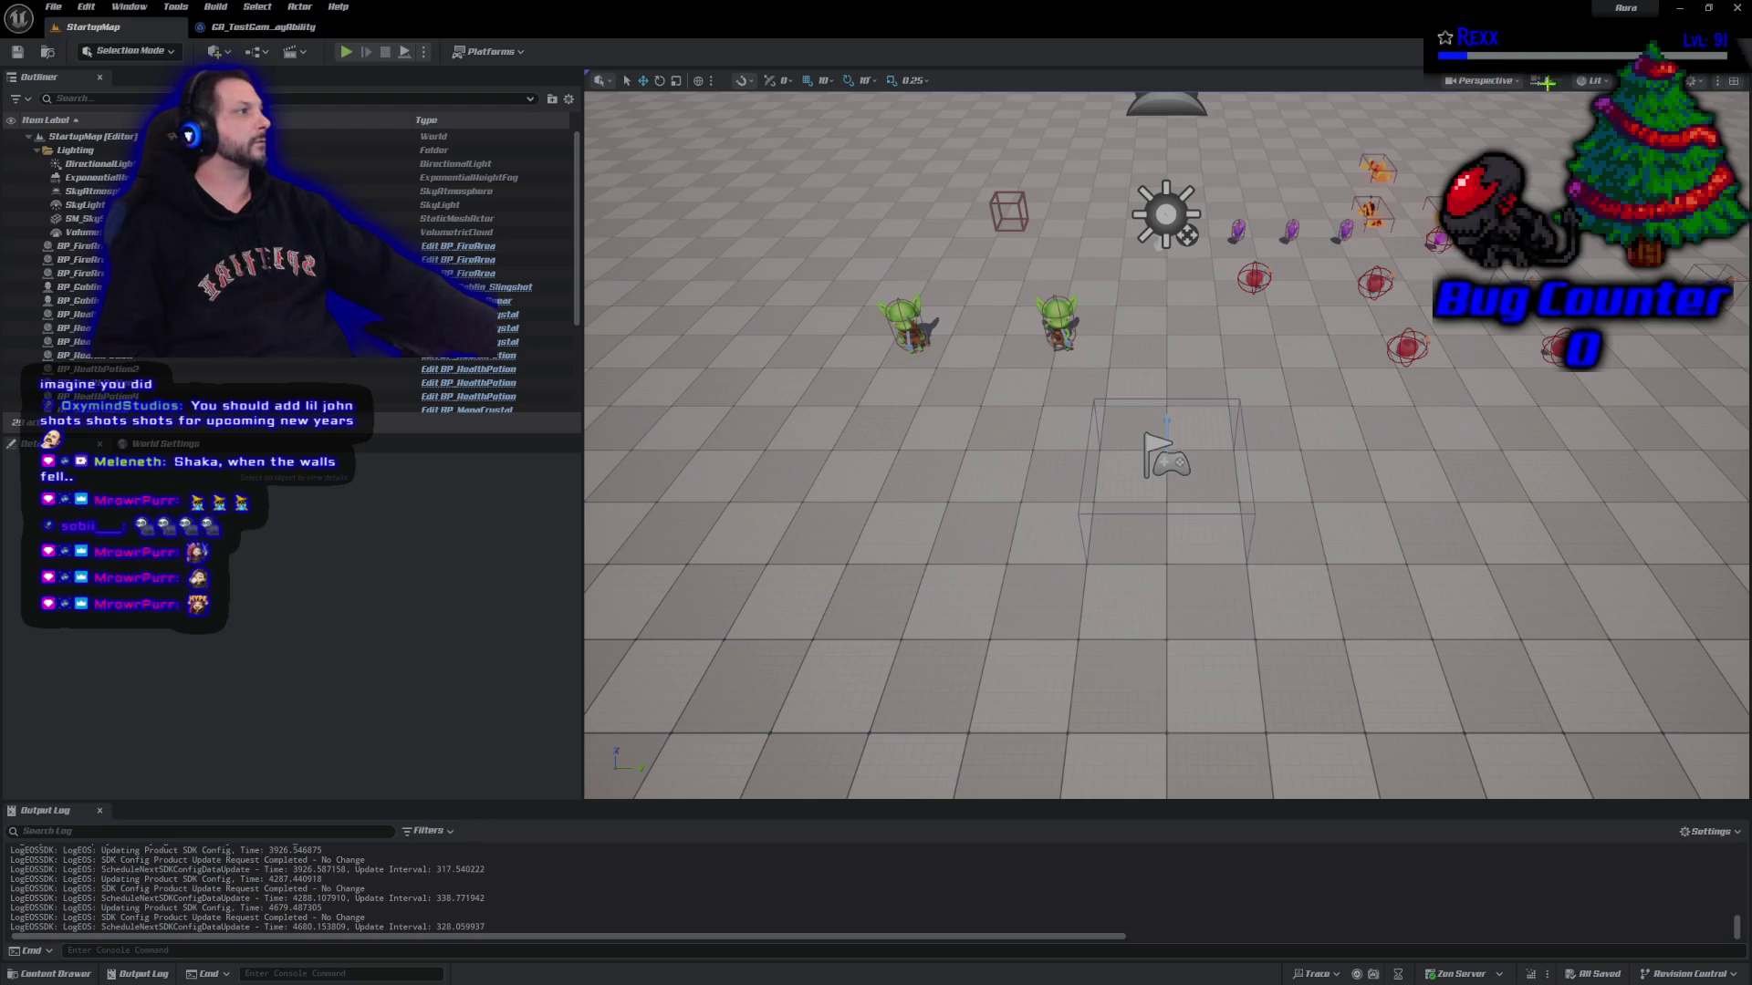
# Minimize the Unreal Editor to reveal the code editor behind it
pyautogui.click(1710, 9)
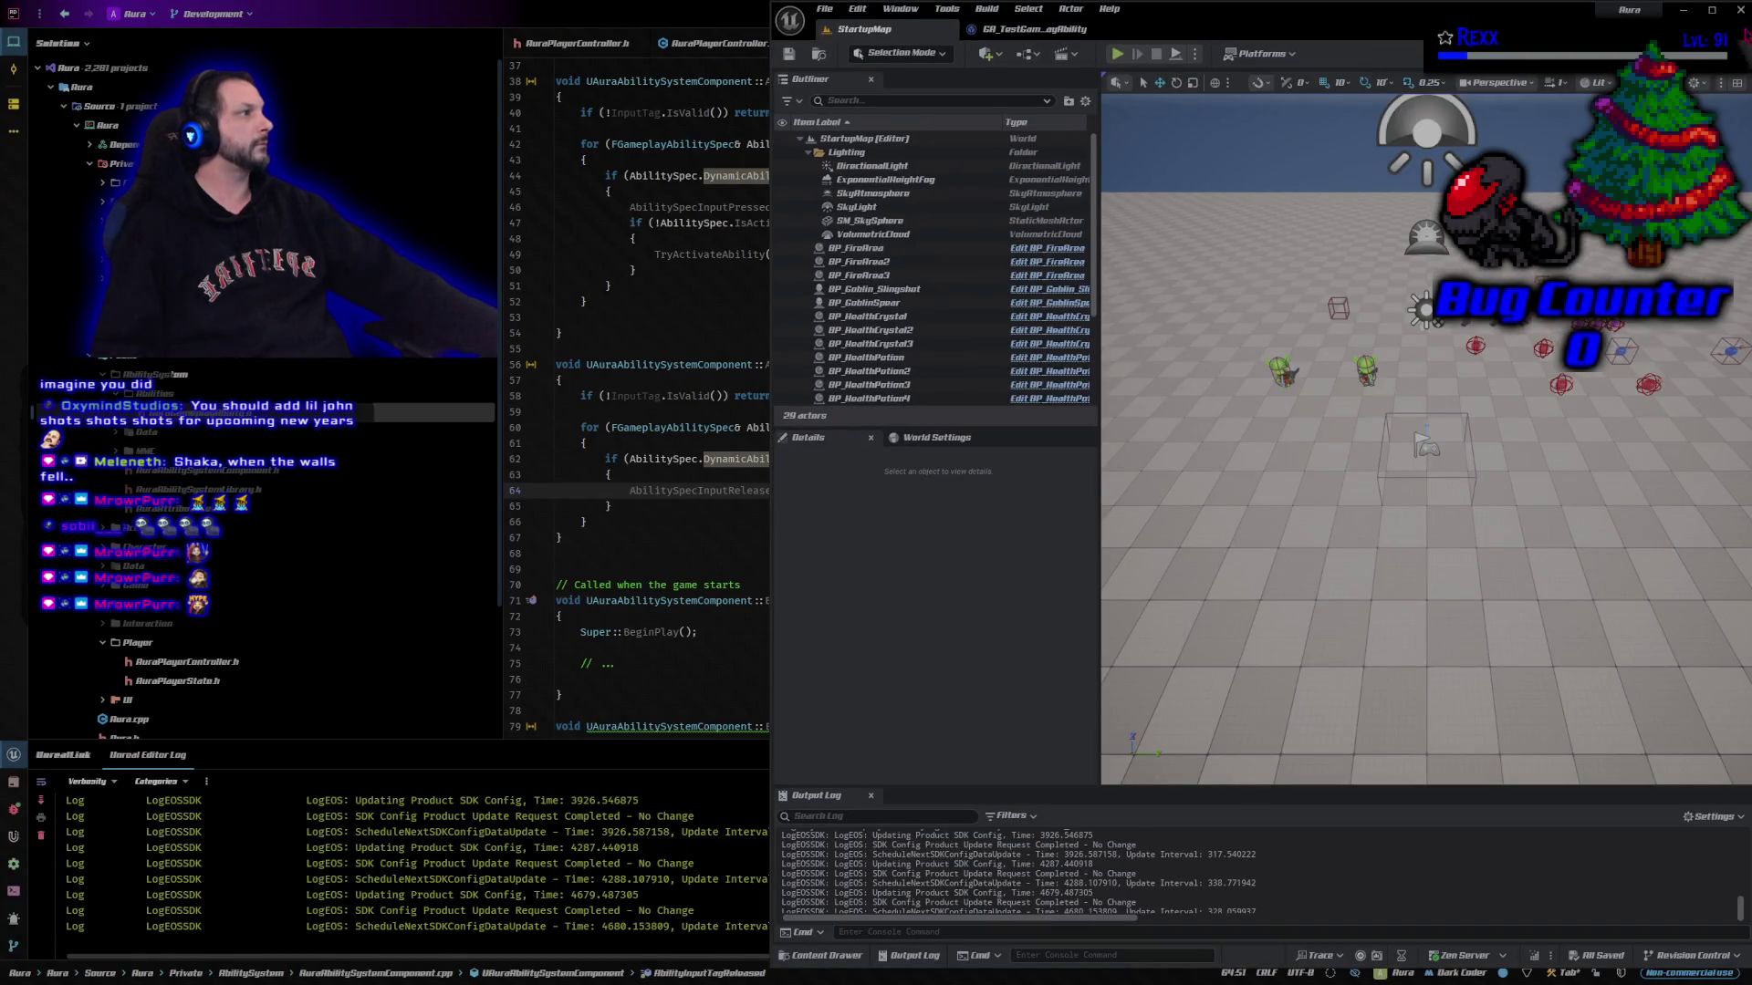
# Shut down Unreal Editor, close tabs right of AuraPlayerController.cpp, and switch to AuraPlayerController.h
pyautogui.click(1736, 9)
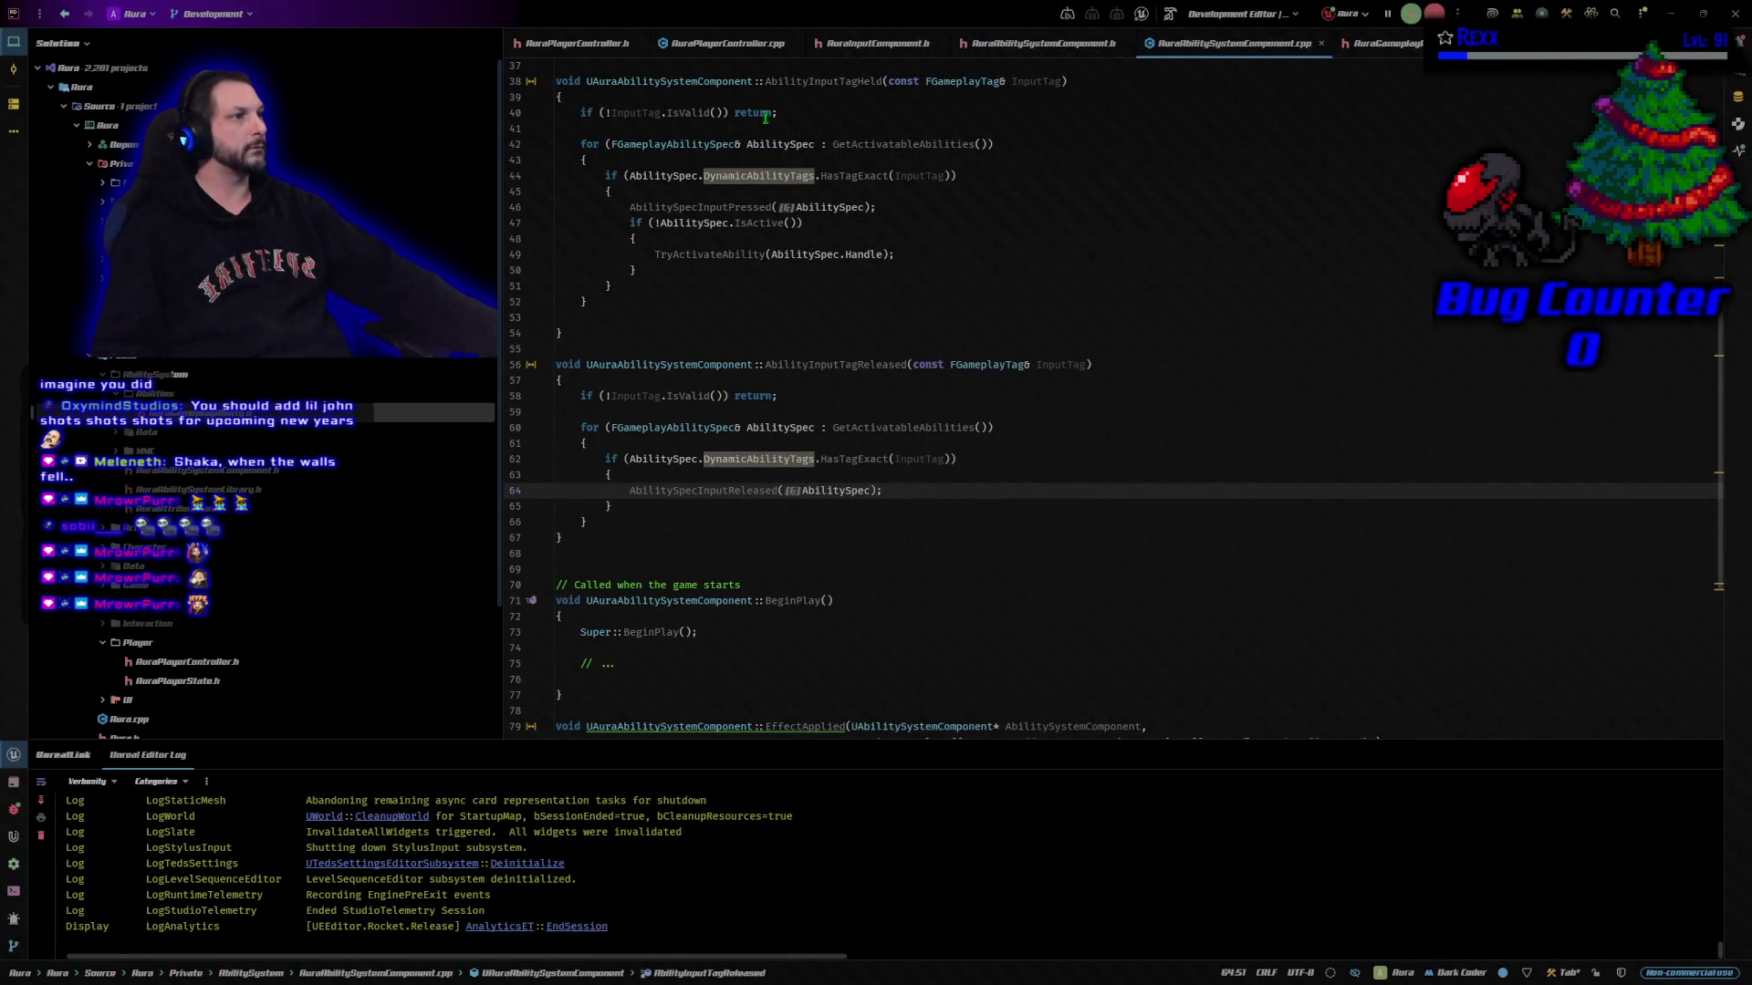
pyautogui.rightClick(756, 48)
pyautogui.click(823, 161)
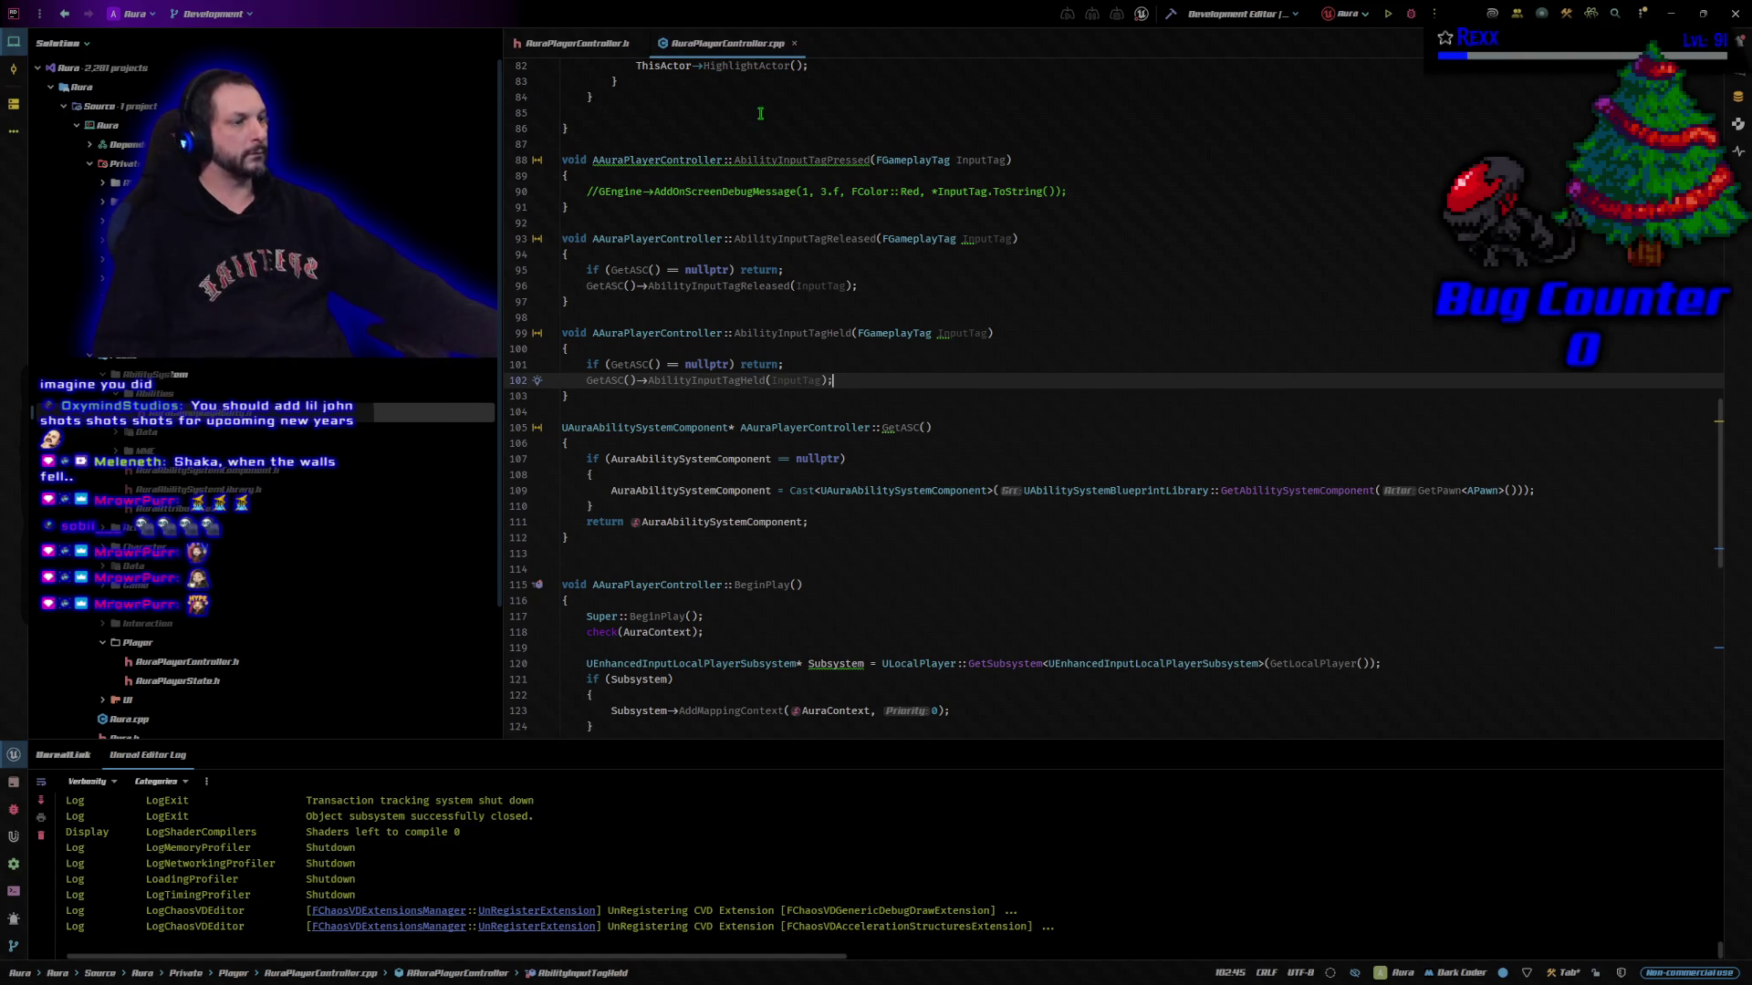
pyautogui.hotkey('alt', 'o')
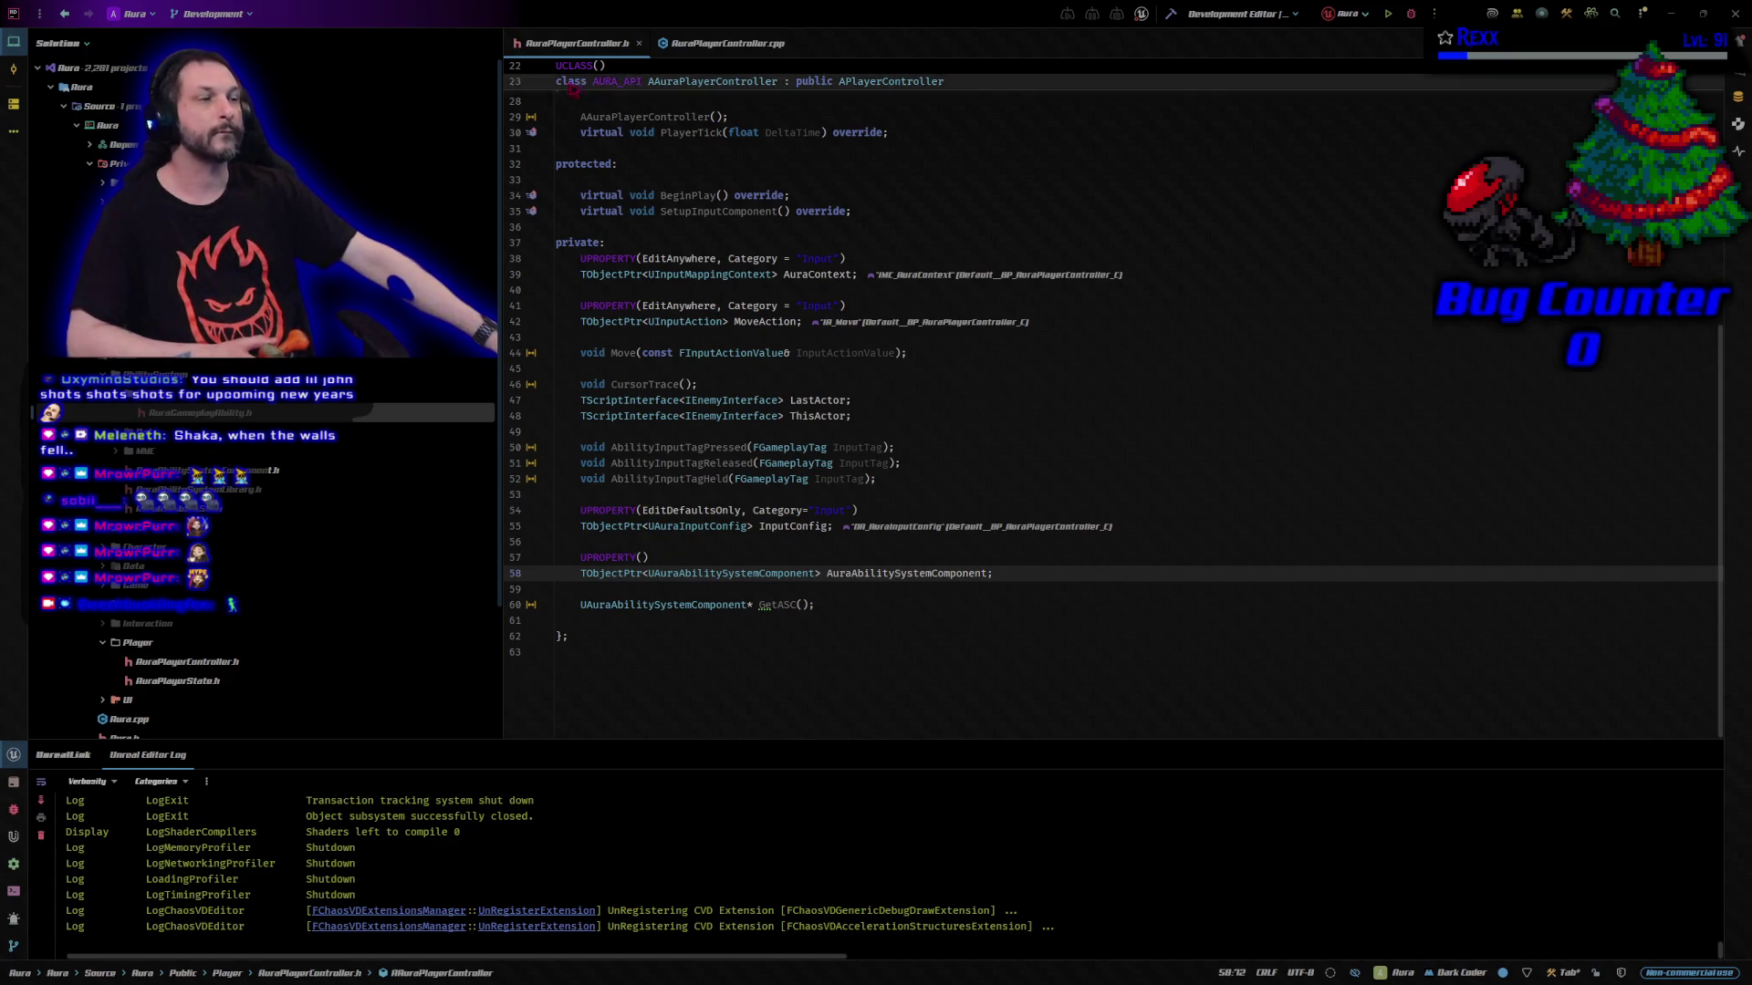
# Add a 'class USplineComponent;' forward declaration below the UAuraAbilitySystemComponent declaration
pyautogui.scroll(7, 768, 335)
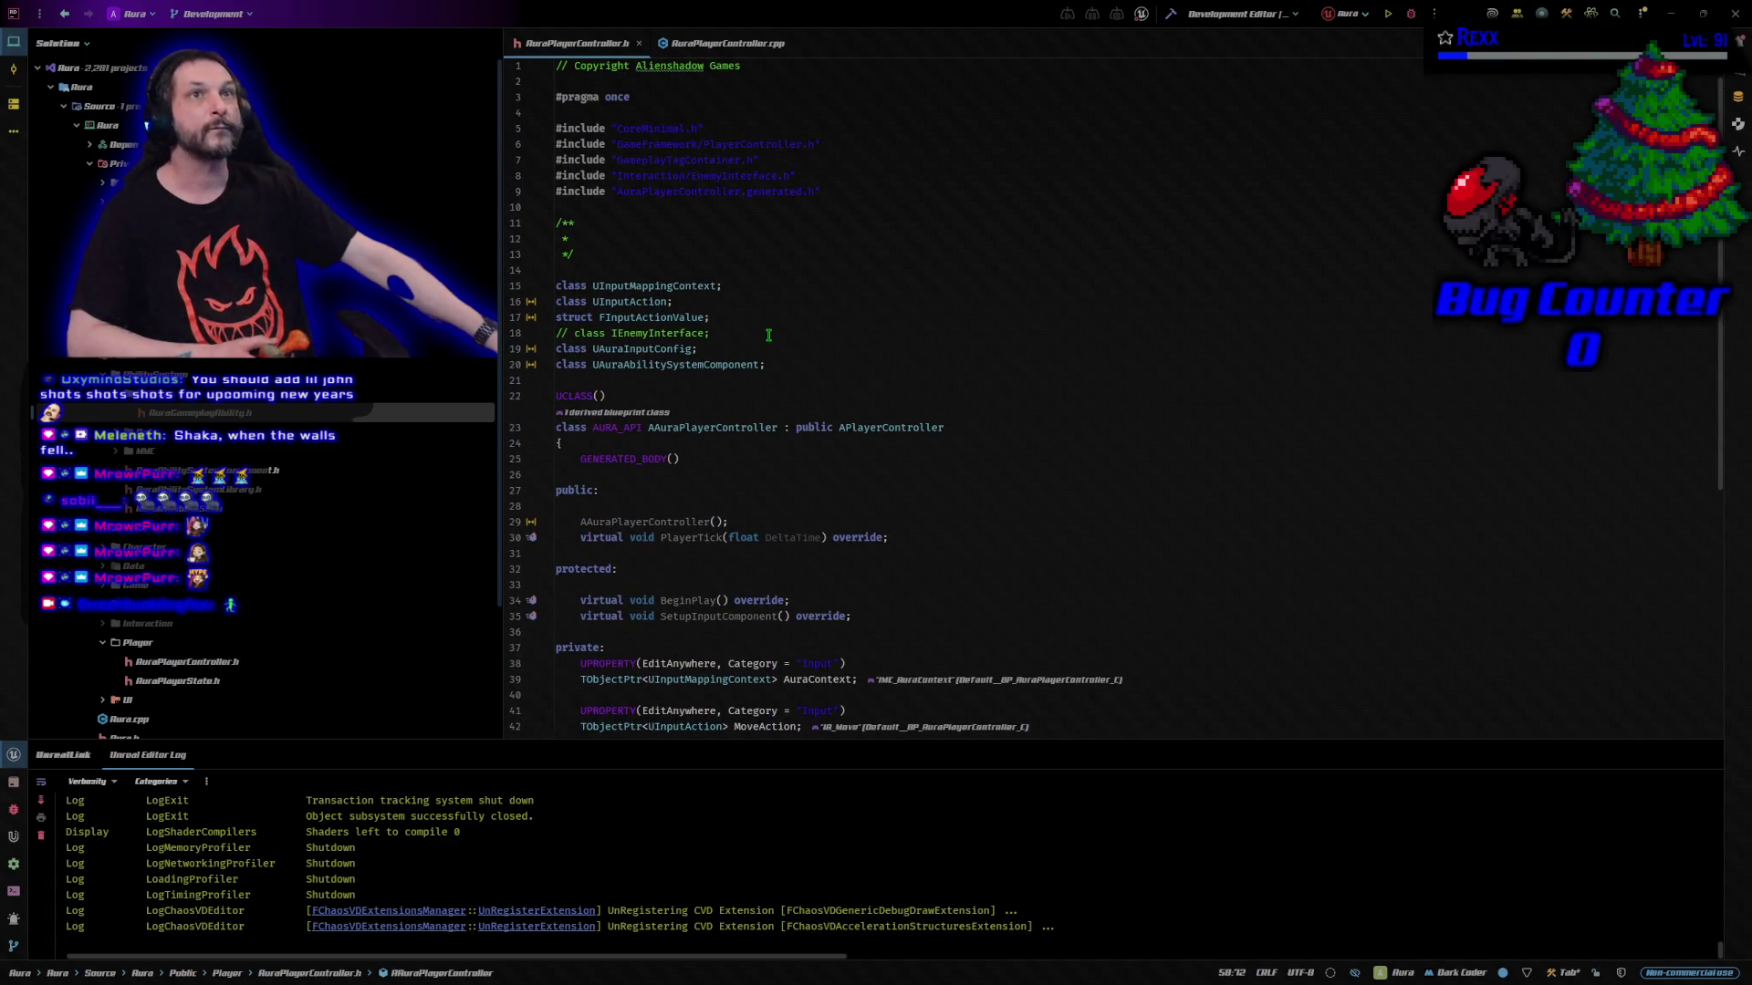
pyautogui.click(794, 365)
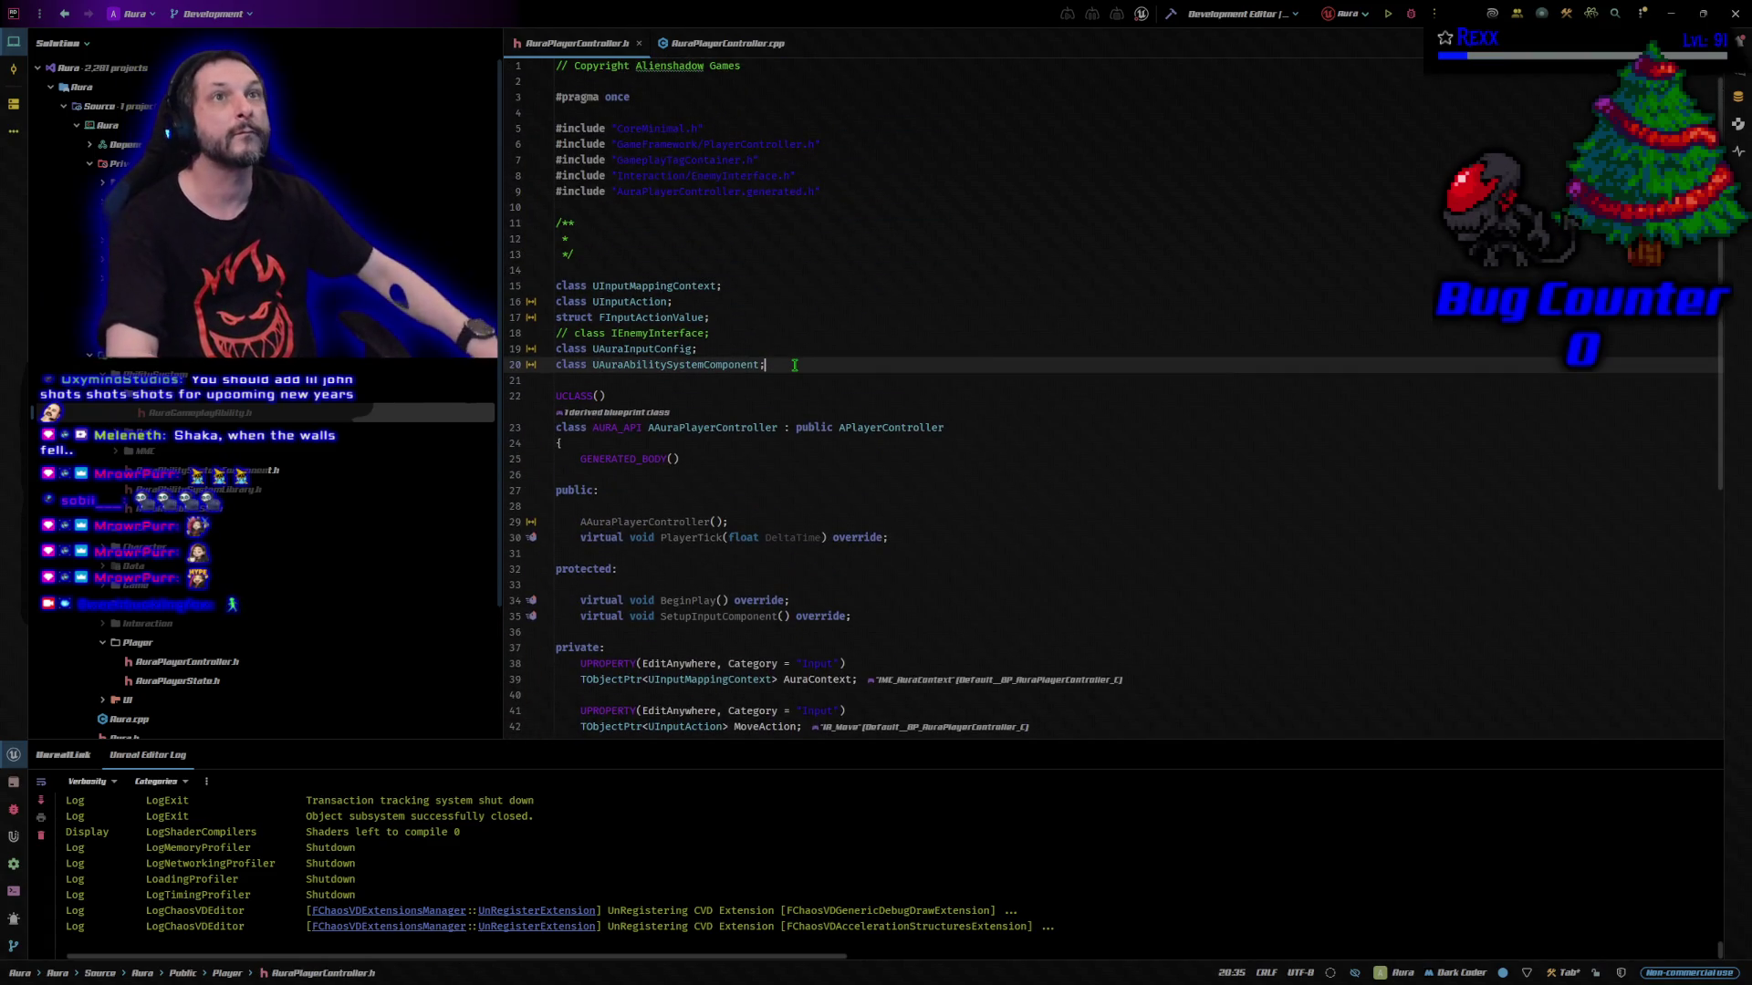
pyautogui.press('Return')
pyautogui.write('class ')
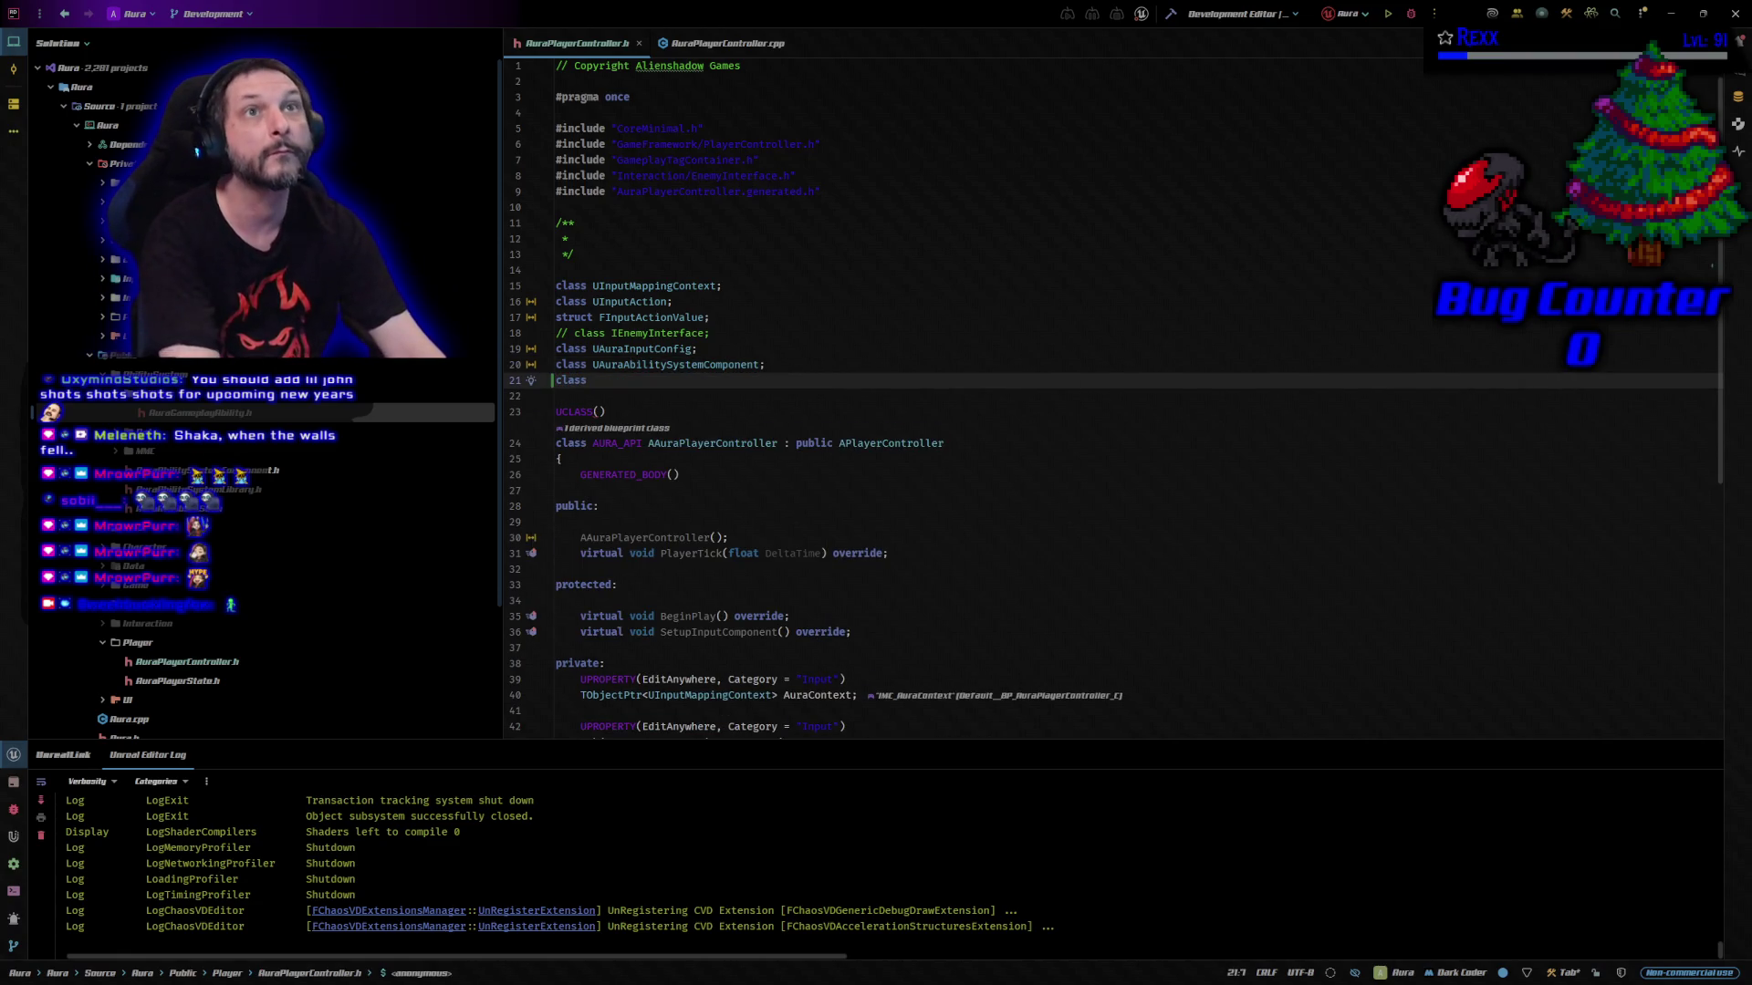
pyautogui.write('USpl')
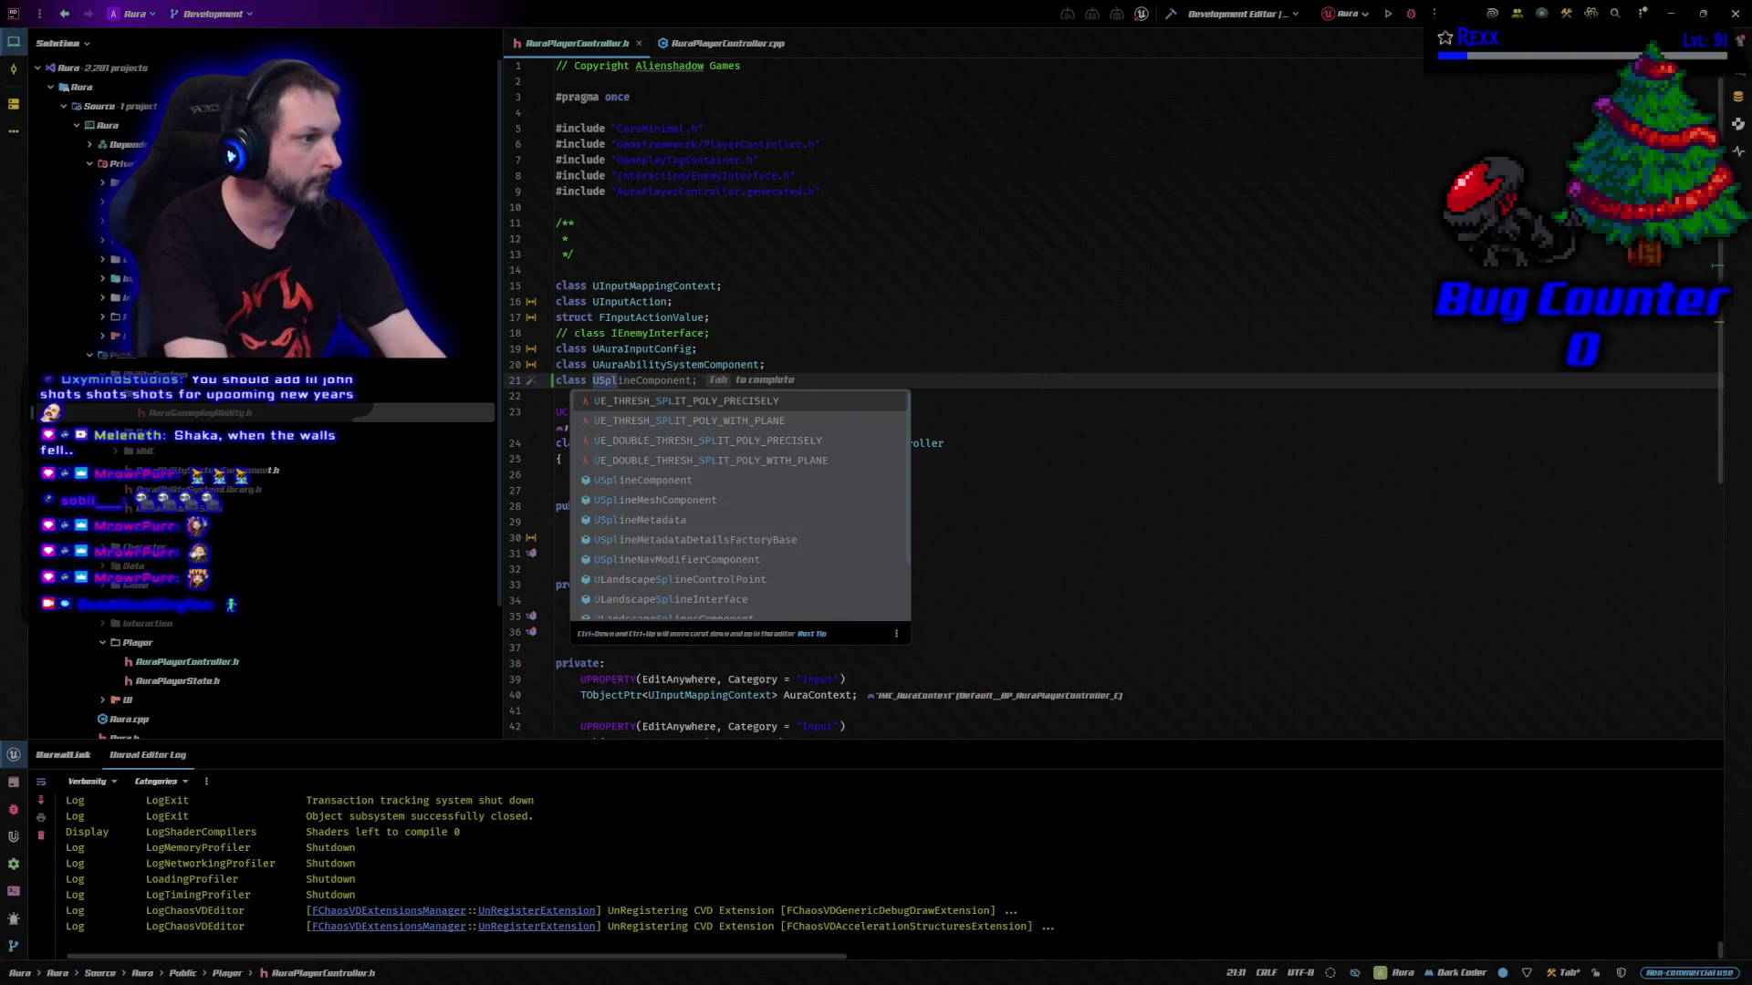
pyautogui.press('Tab')
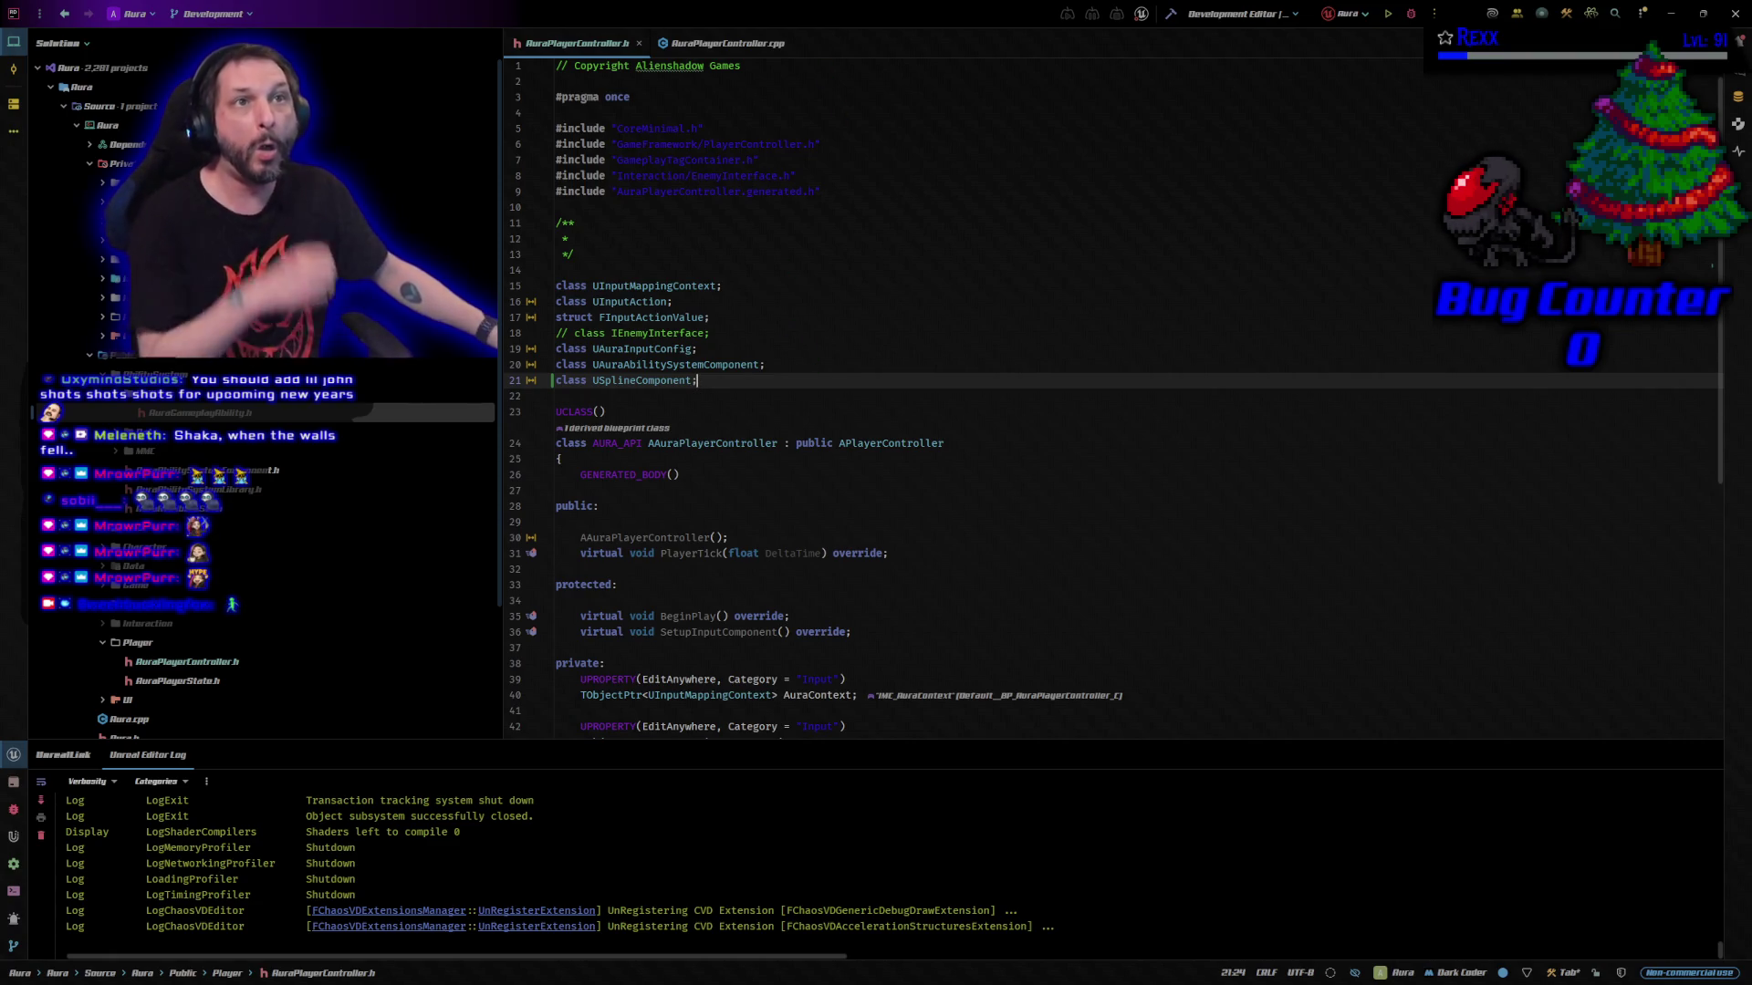
pyautogui.scroll(-10, 893, 595)
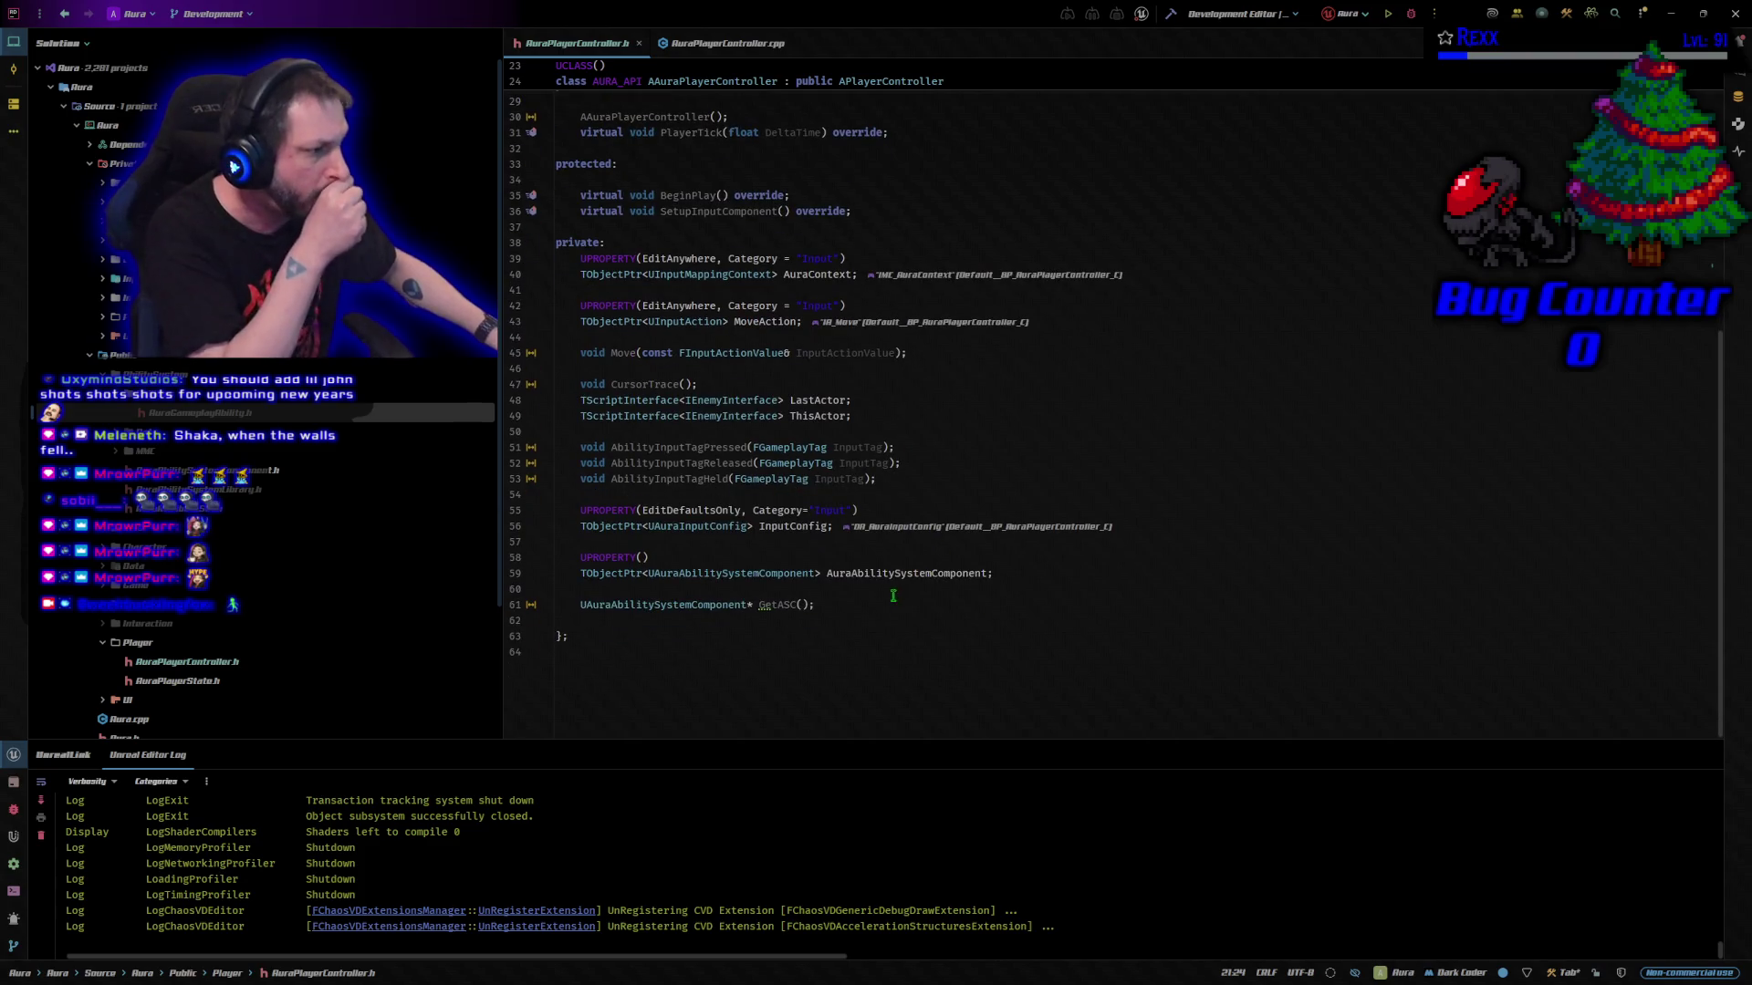
# Paste the CachedDestination, FollowTime, ShortPressThreshold, bAutoRunning, bTargeting, AutoRunAcceptanceRadius and Spline members below GetASC()
pyautogui.click(880, 606)
pyautogui.press('Return')
pyautogui.press('Return')
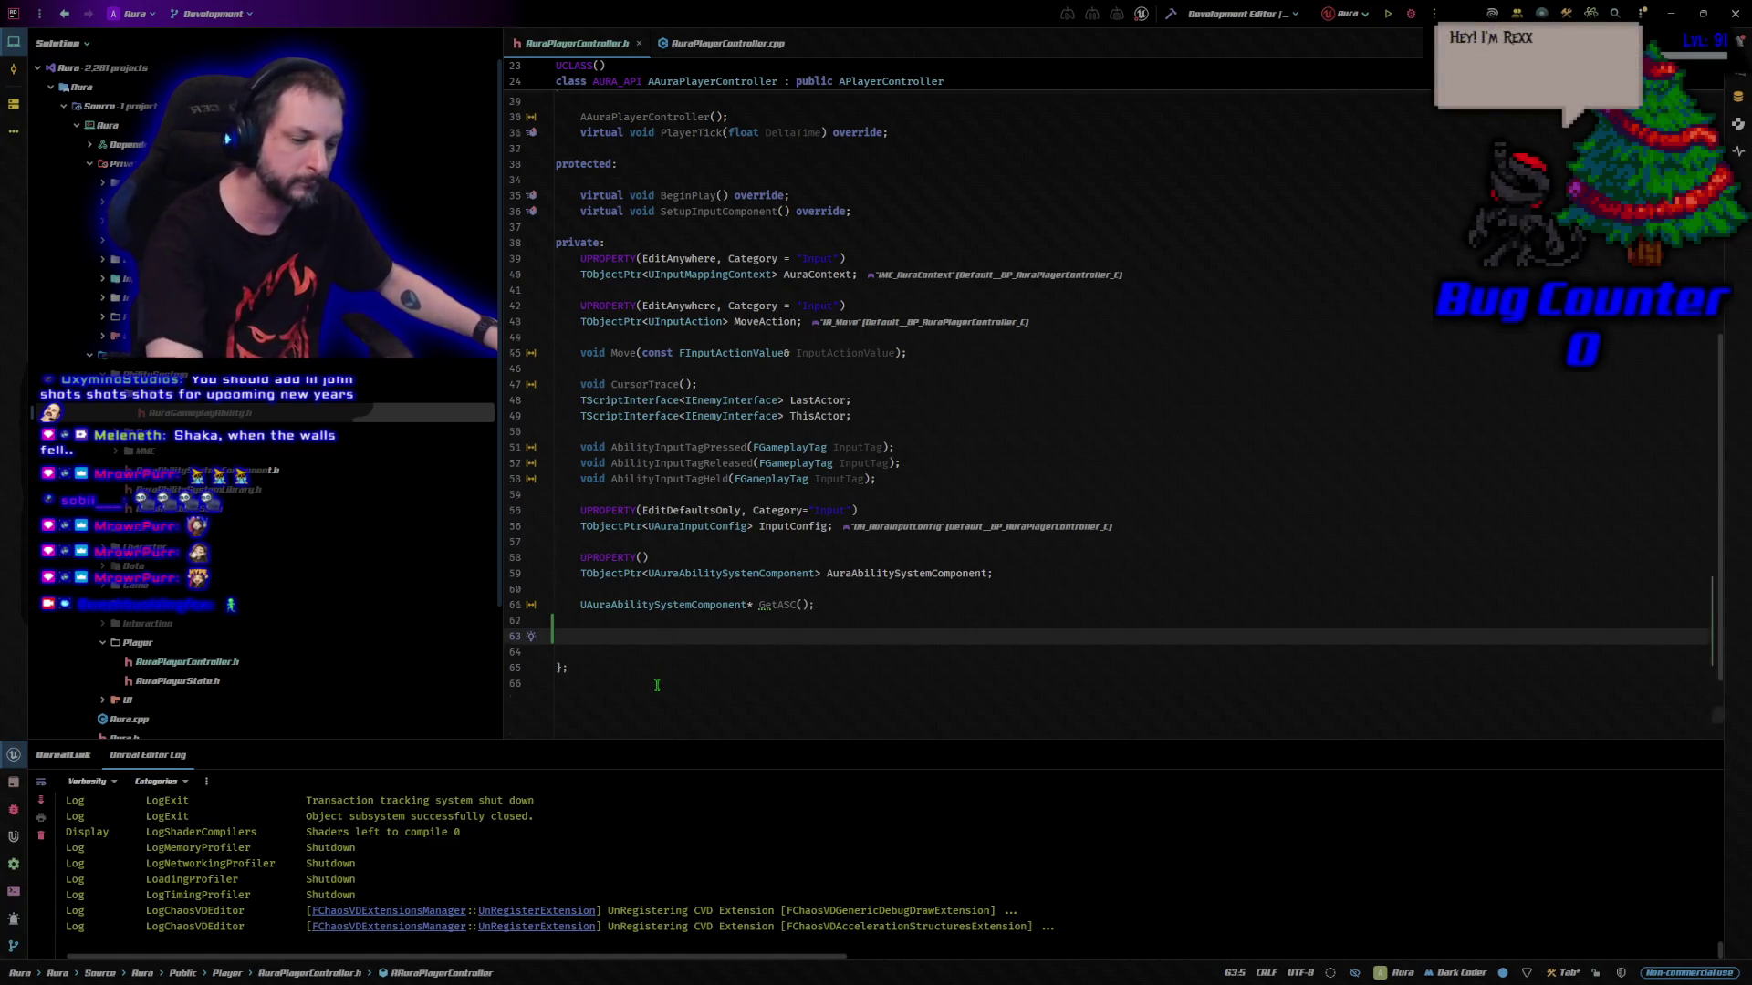
pyautogui.hotkey('ctrl', 'v')
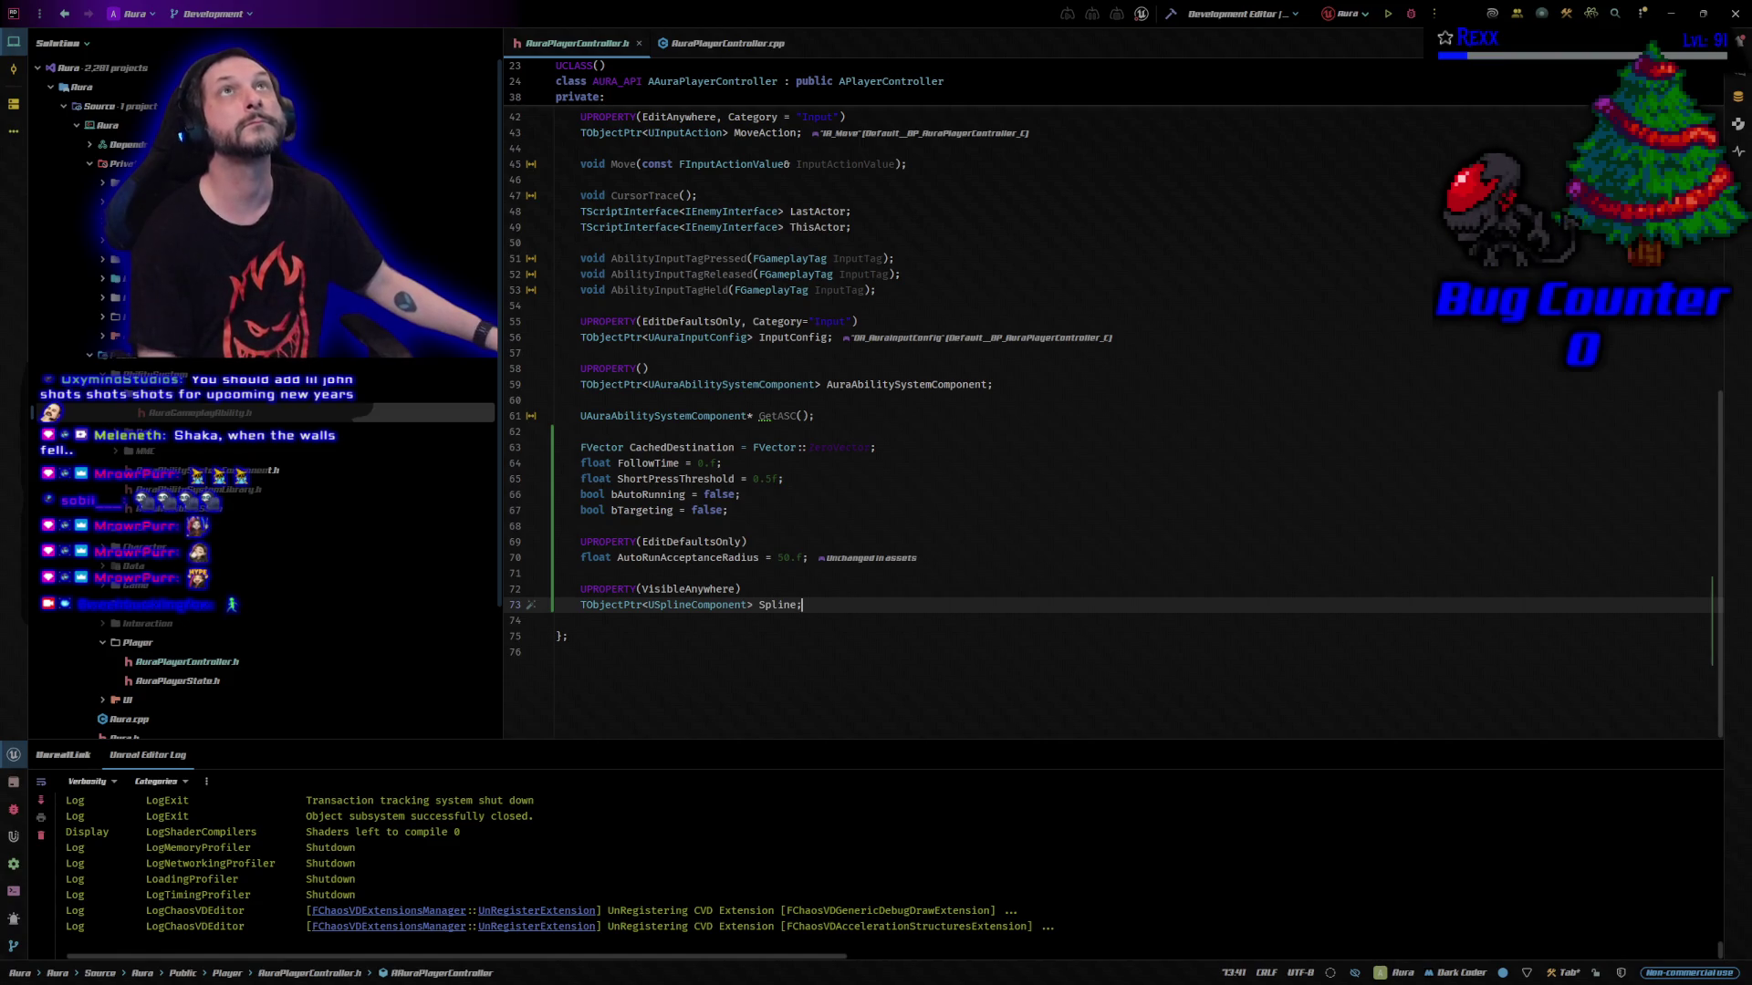
pyautogui.click(727, 42)
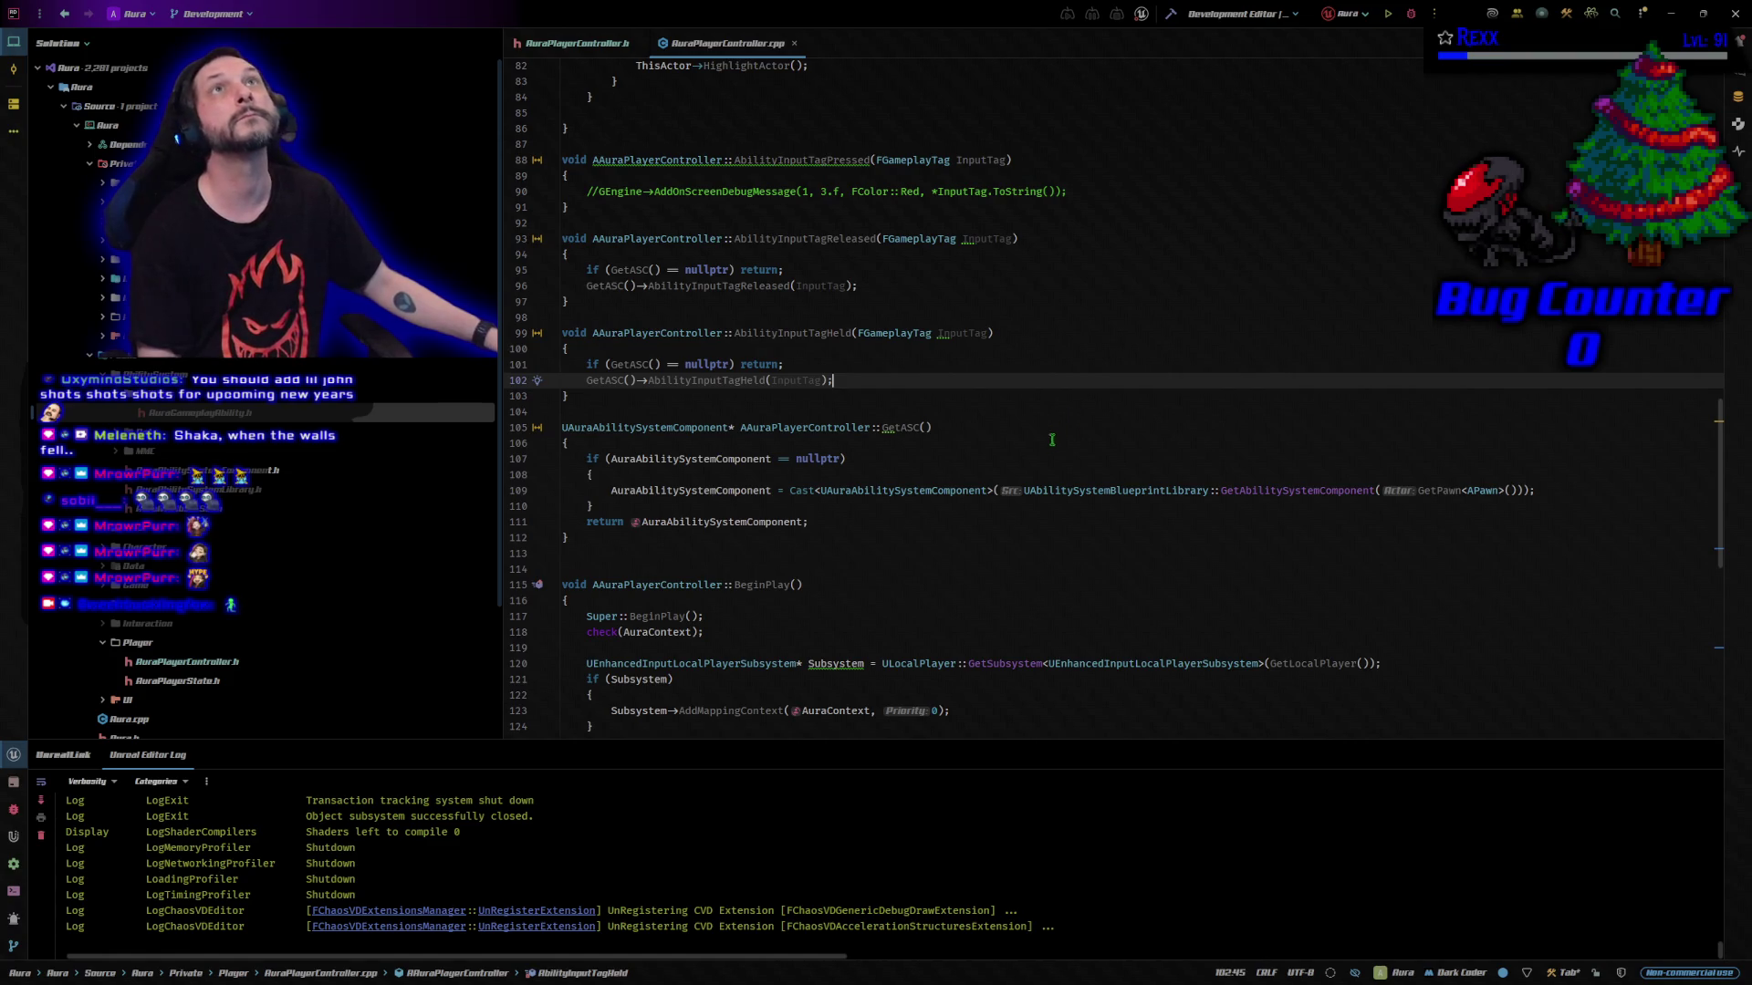
# Add an AuraGameplayTags.h include below the AbilitySystemBlueprintLibrary include, correcting its folder path
pyautogui.scroll(20, 1044, 455)
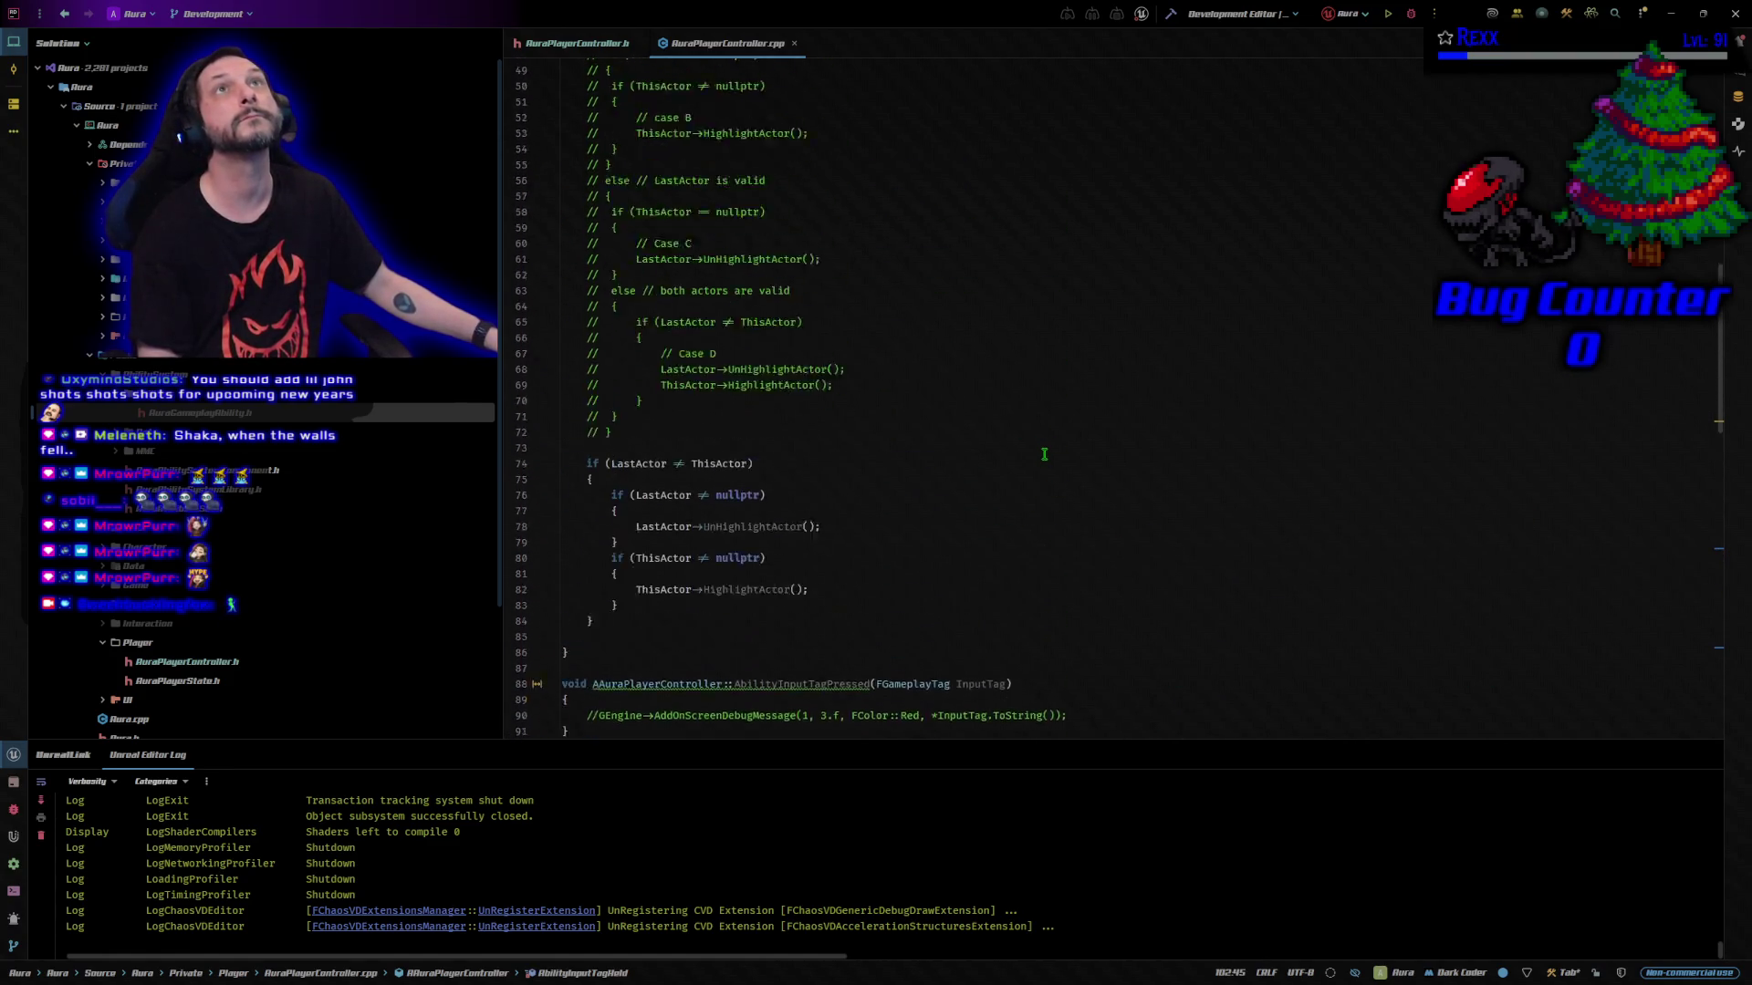
pyautogui.scroll(7, 1045, 455)
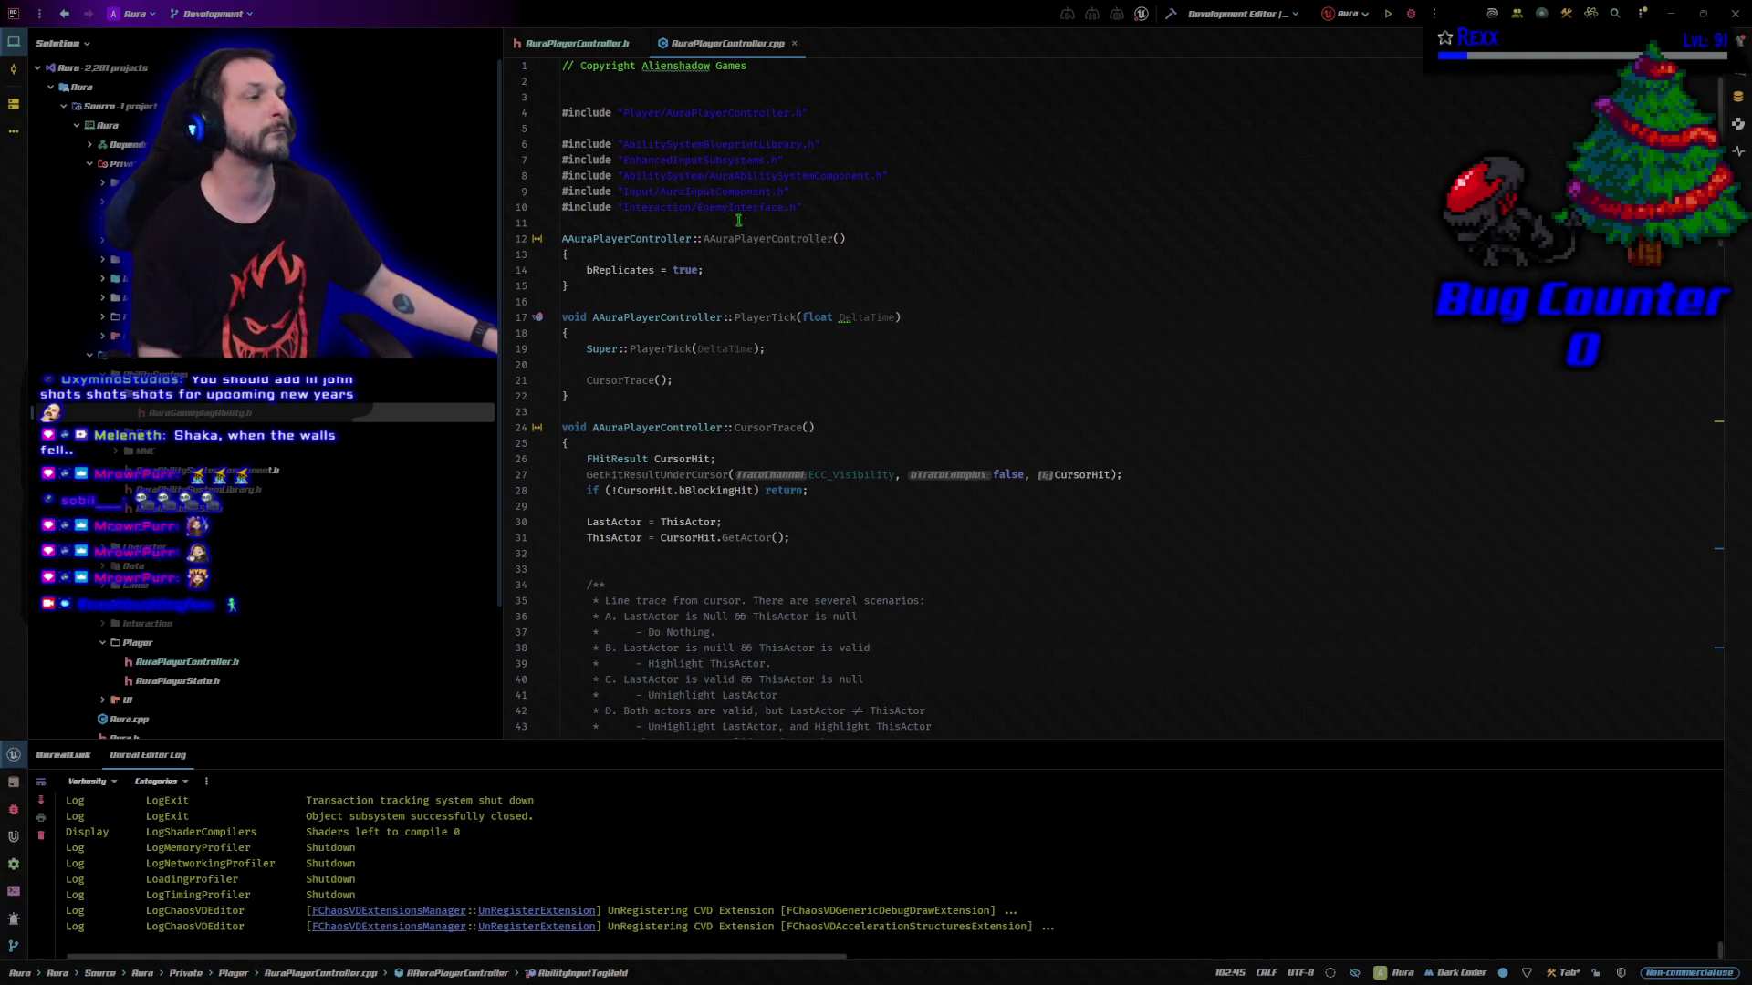
pyautogui.click(835, 144)
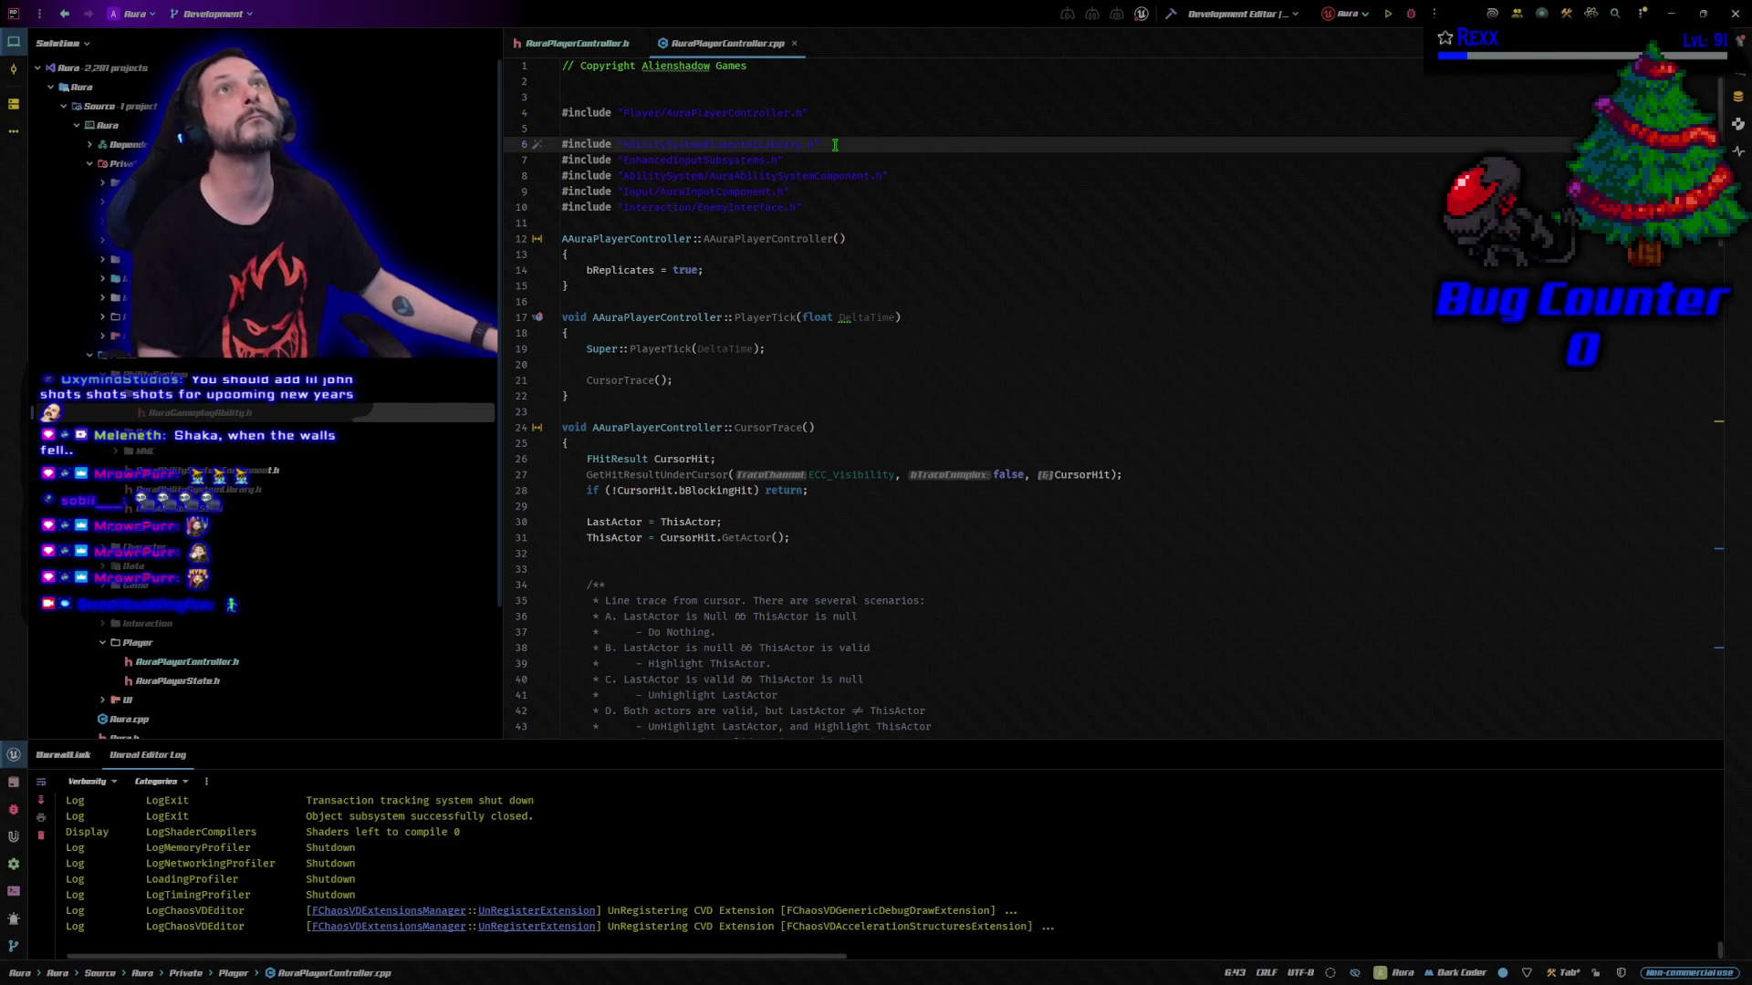
pyautogui.press('Return')
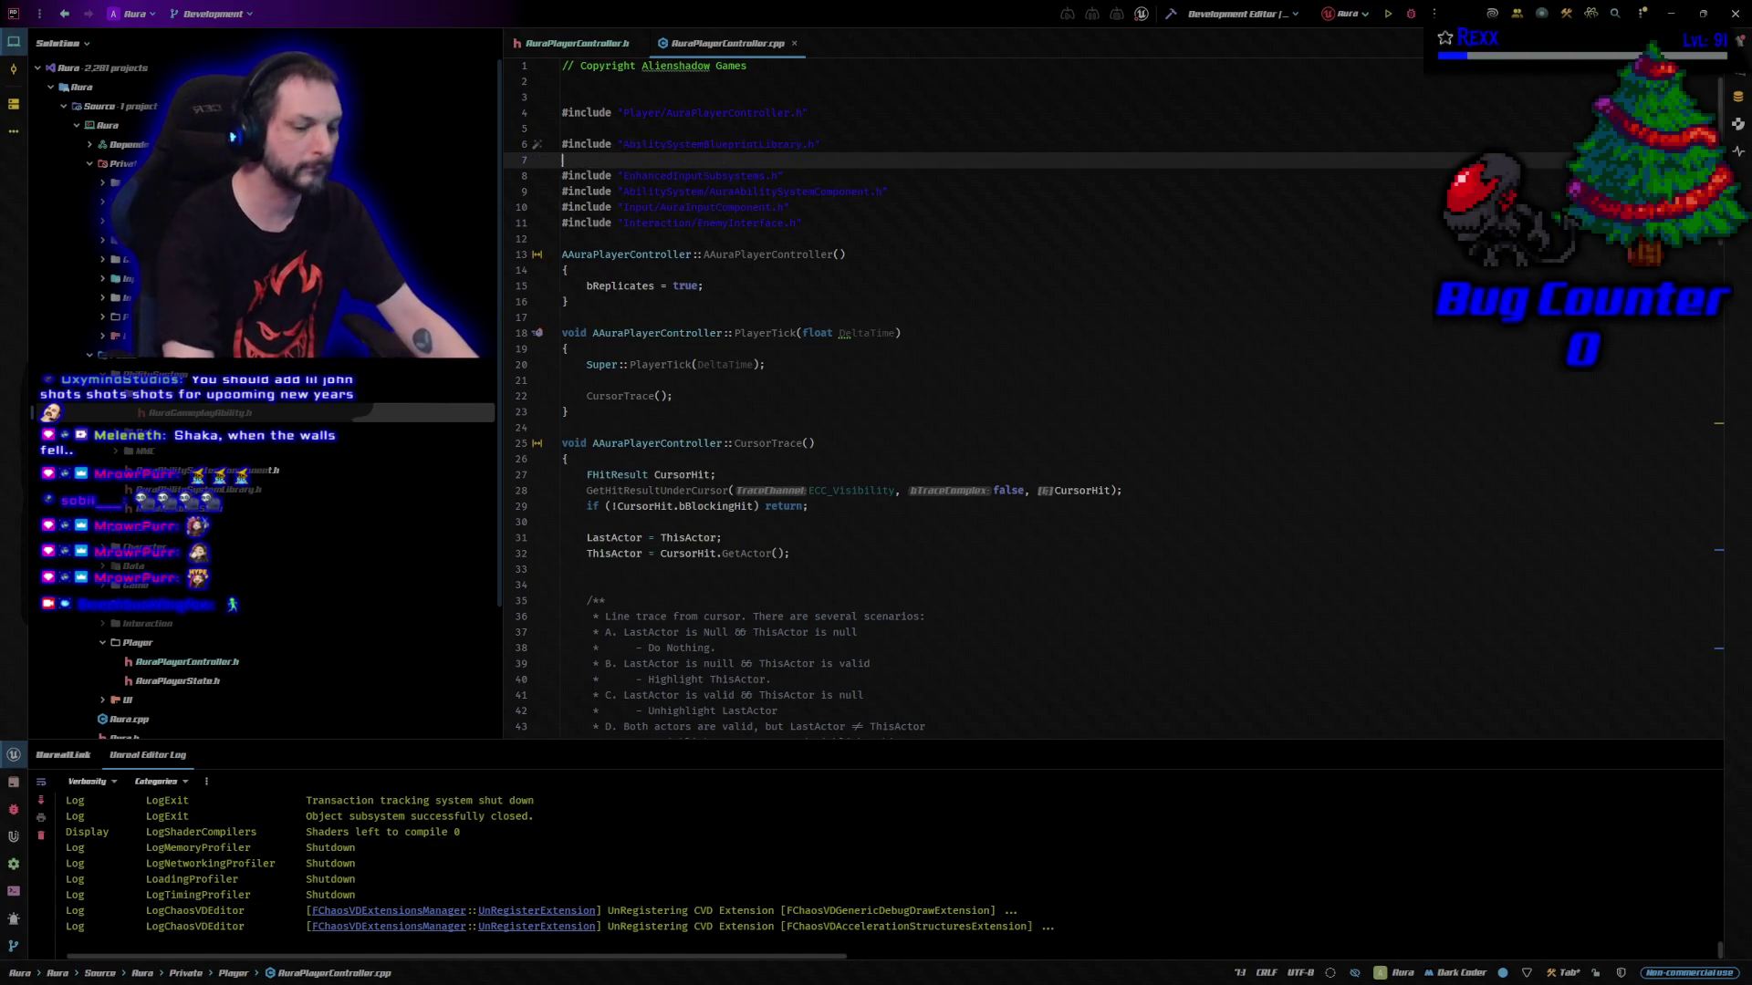
pyautogui.write('#include "AuraGameplayTags.h"')
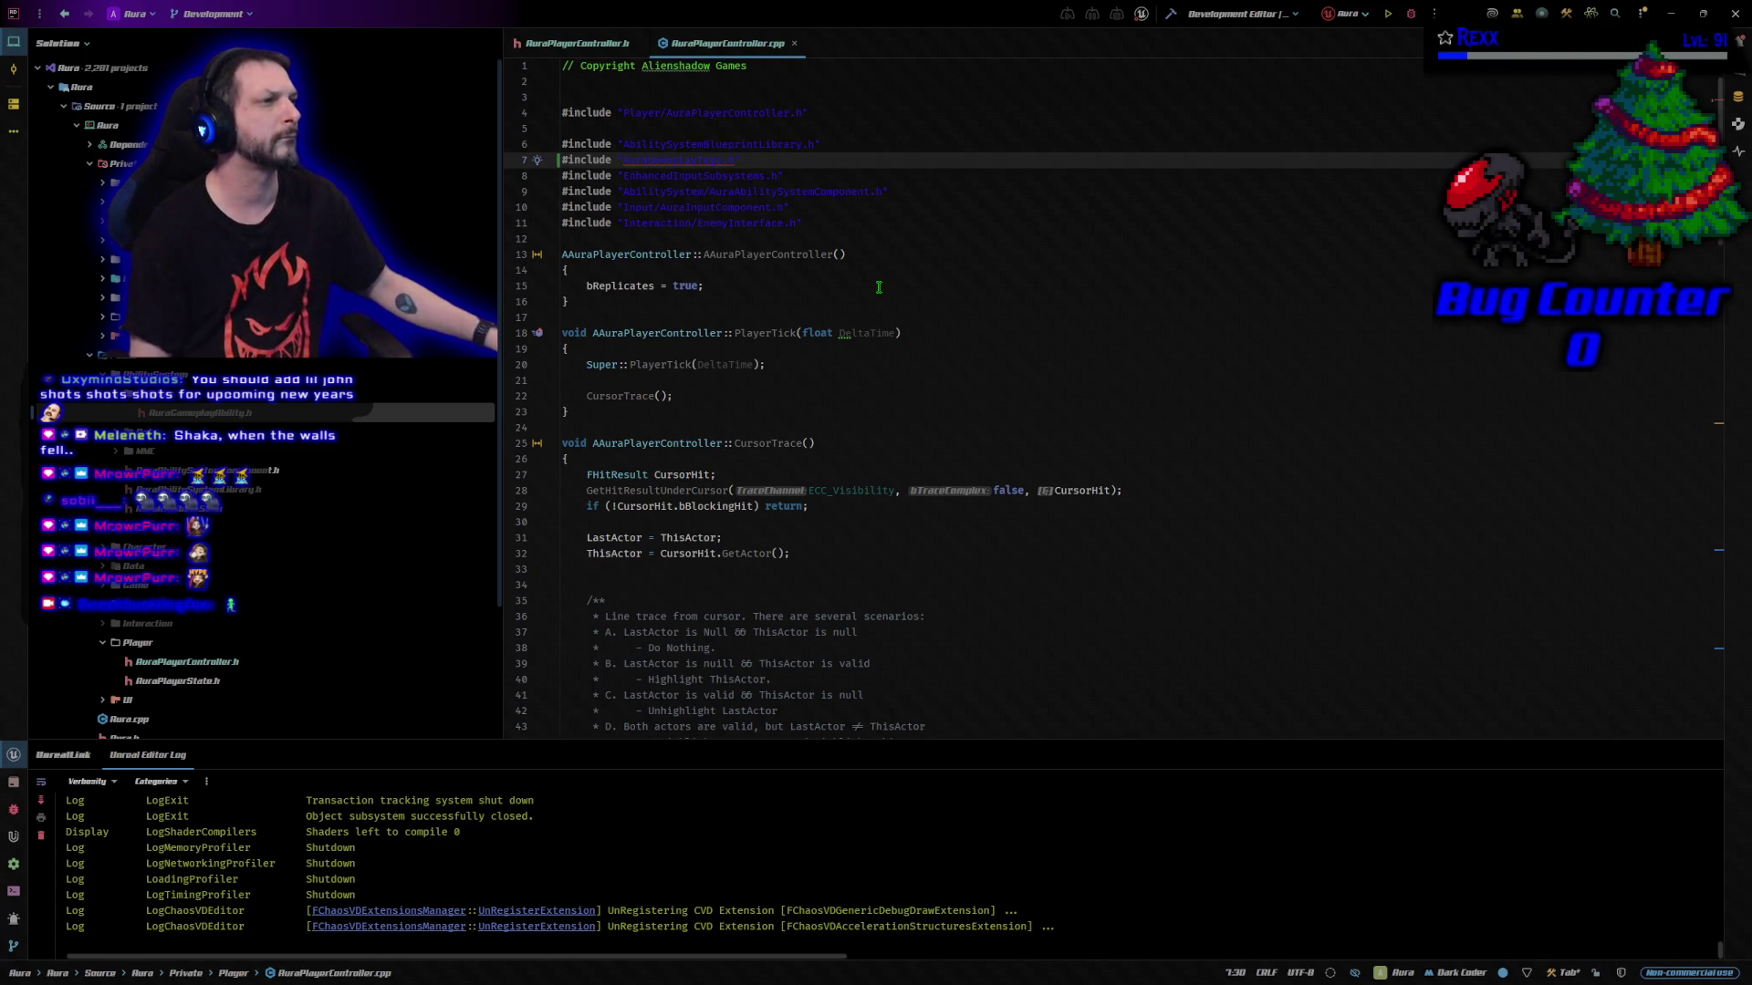
pyautogui.click(621, 159)
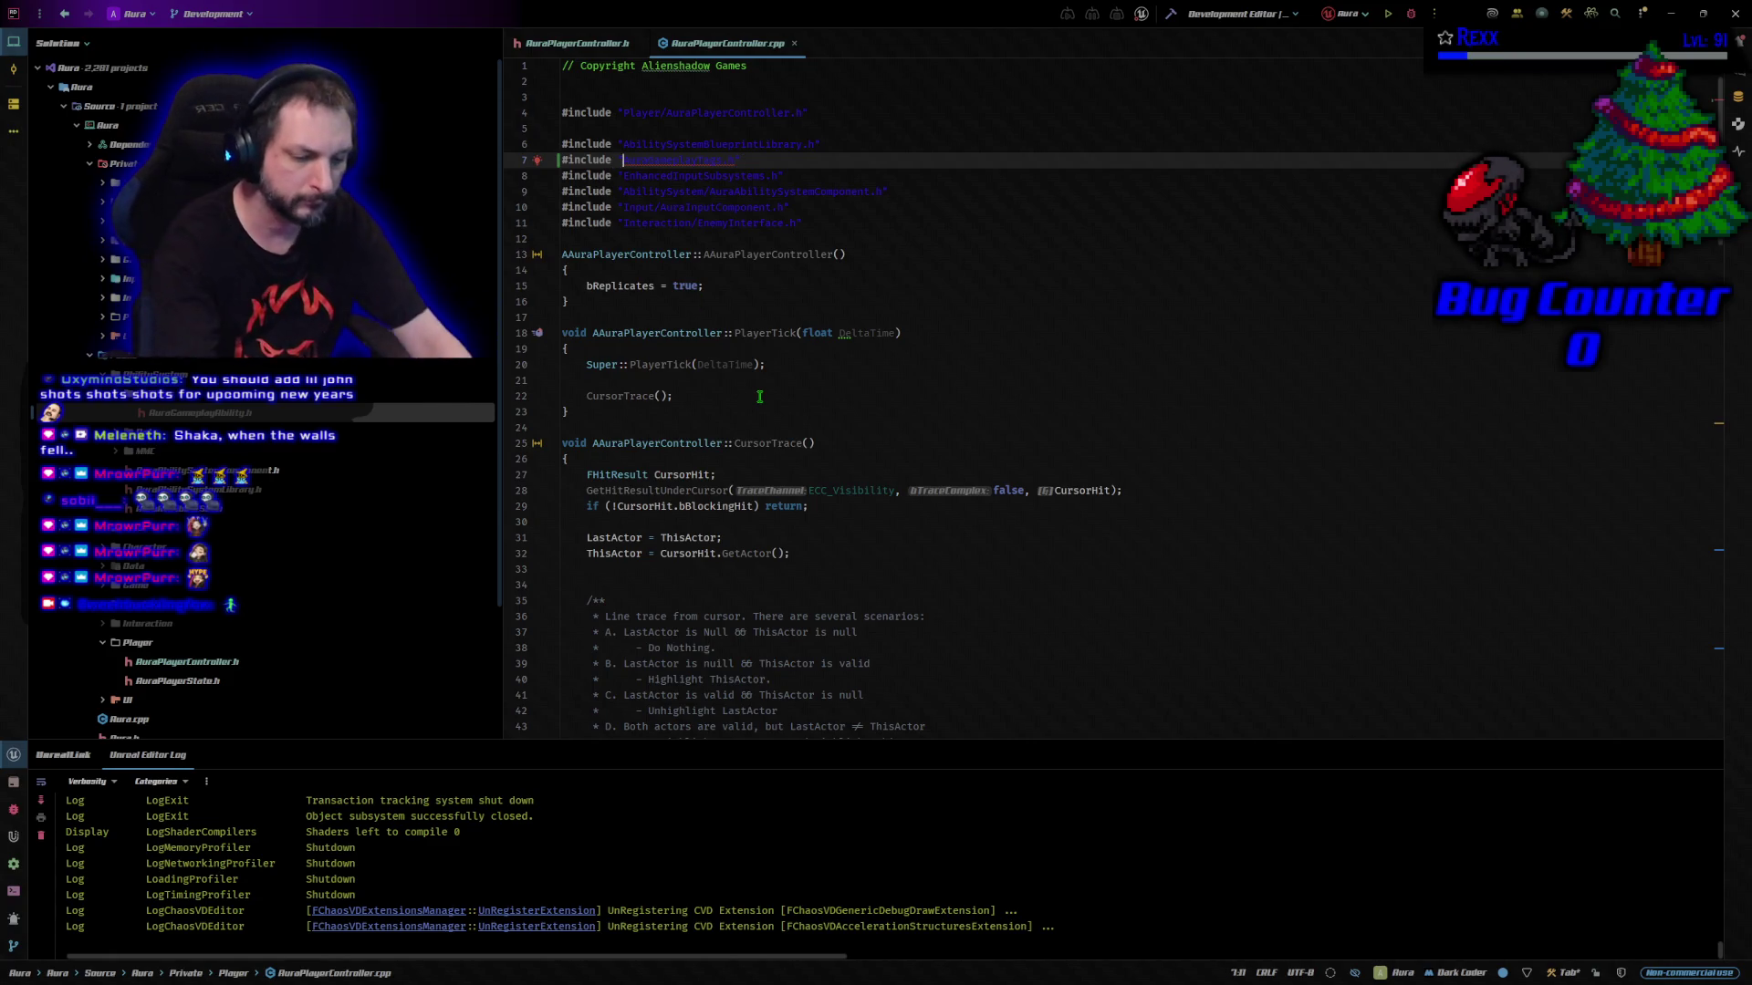
pyautogui.write('Data')
pyautogui.press('Return')
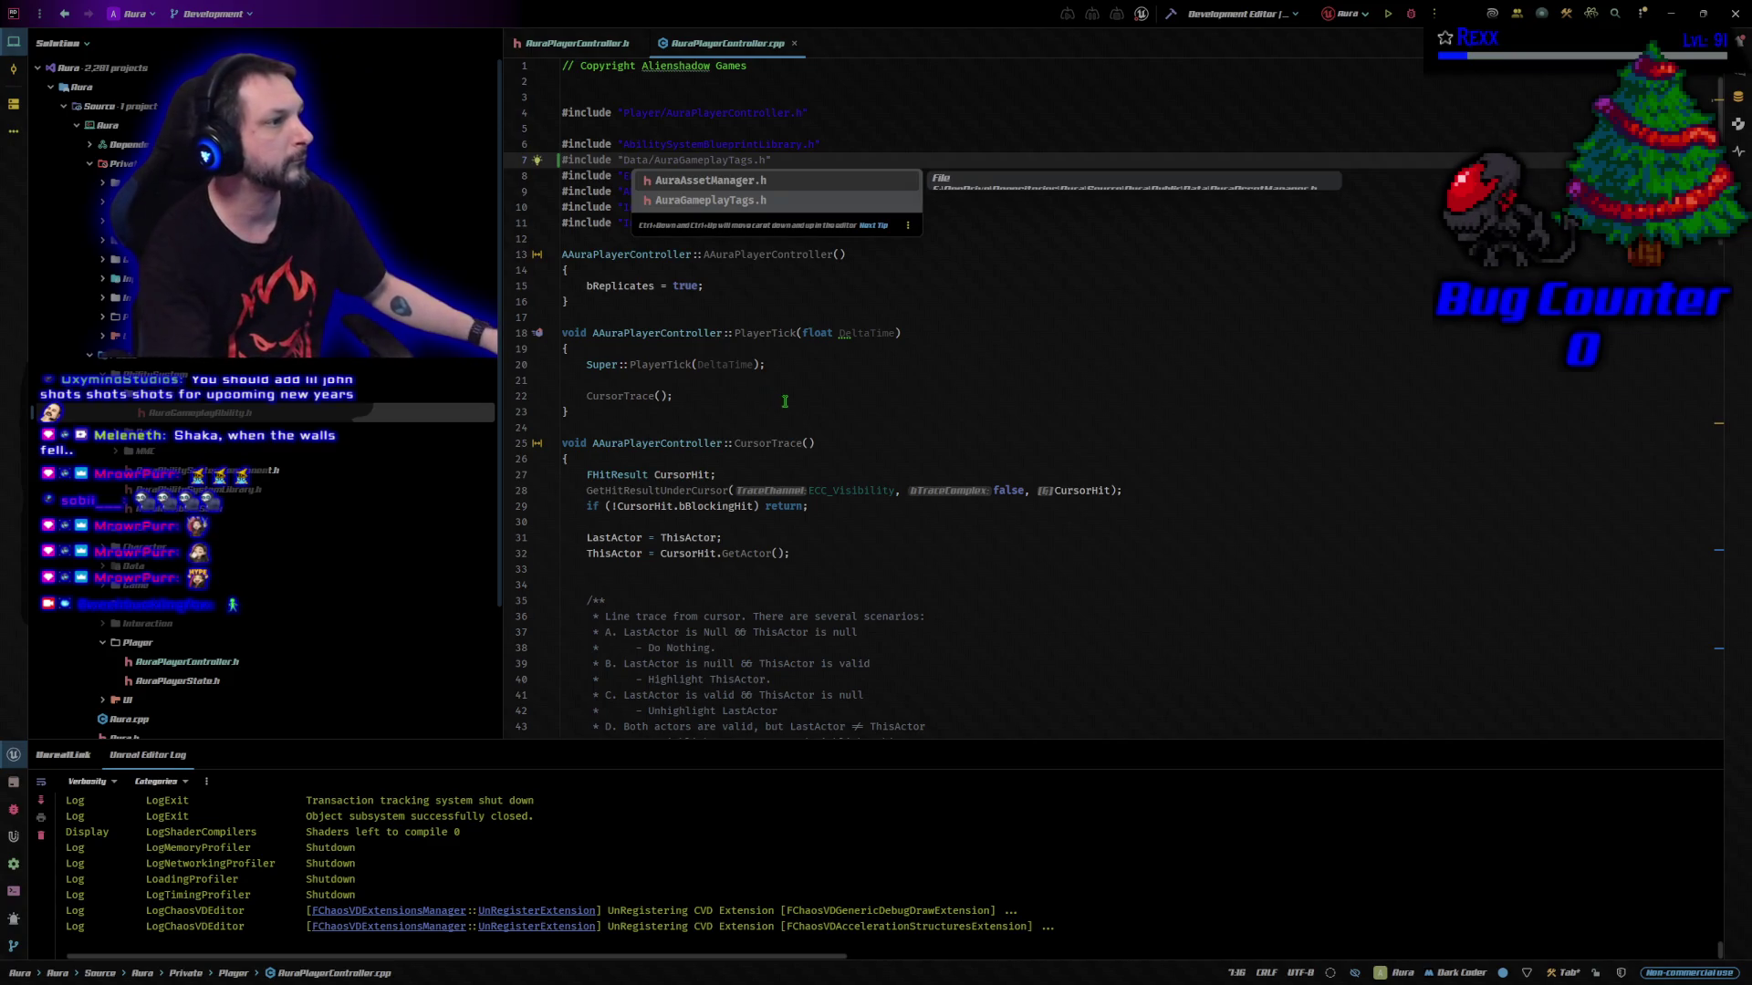
pyautogui.click(721, 200)
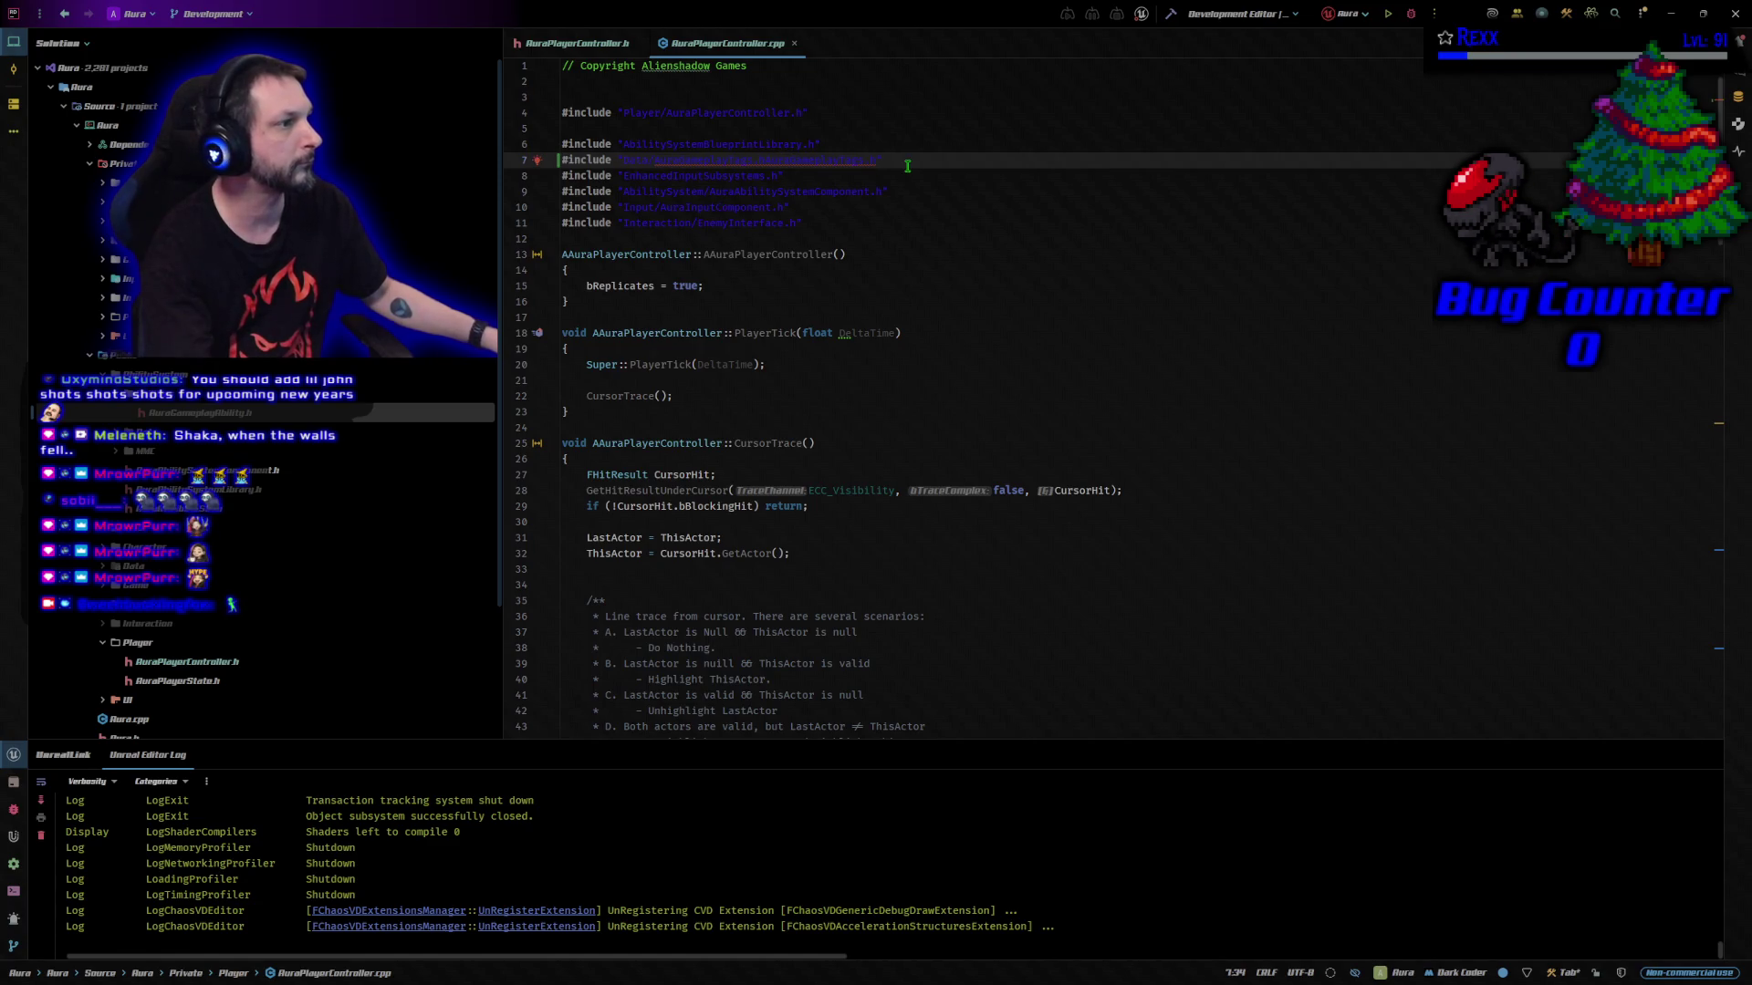
pyautogui.click(808, 160)
pyautogui.click(851, 173)
pyautogui.moveTo(654, 159); pyautogui.dragTo(876, 159)
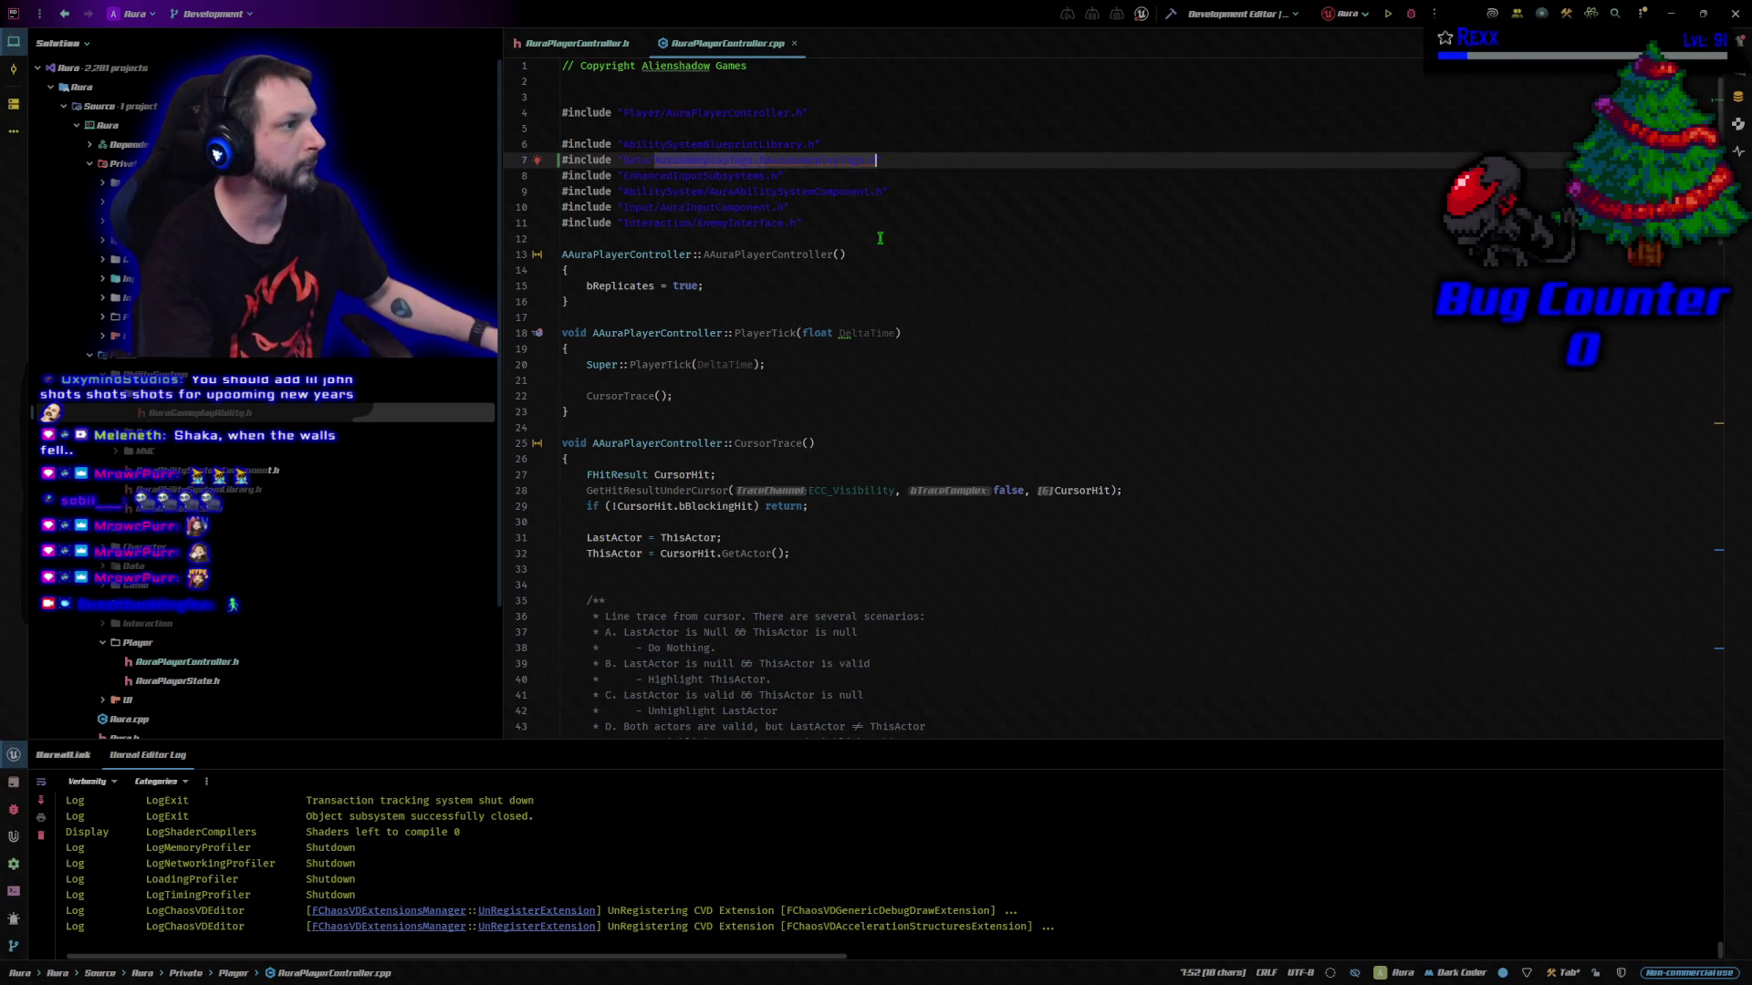
pyautogui.press('BackSpace')
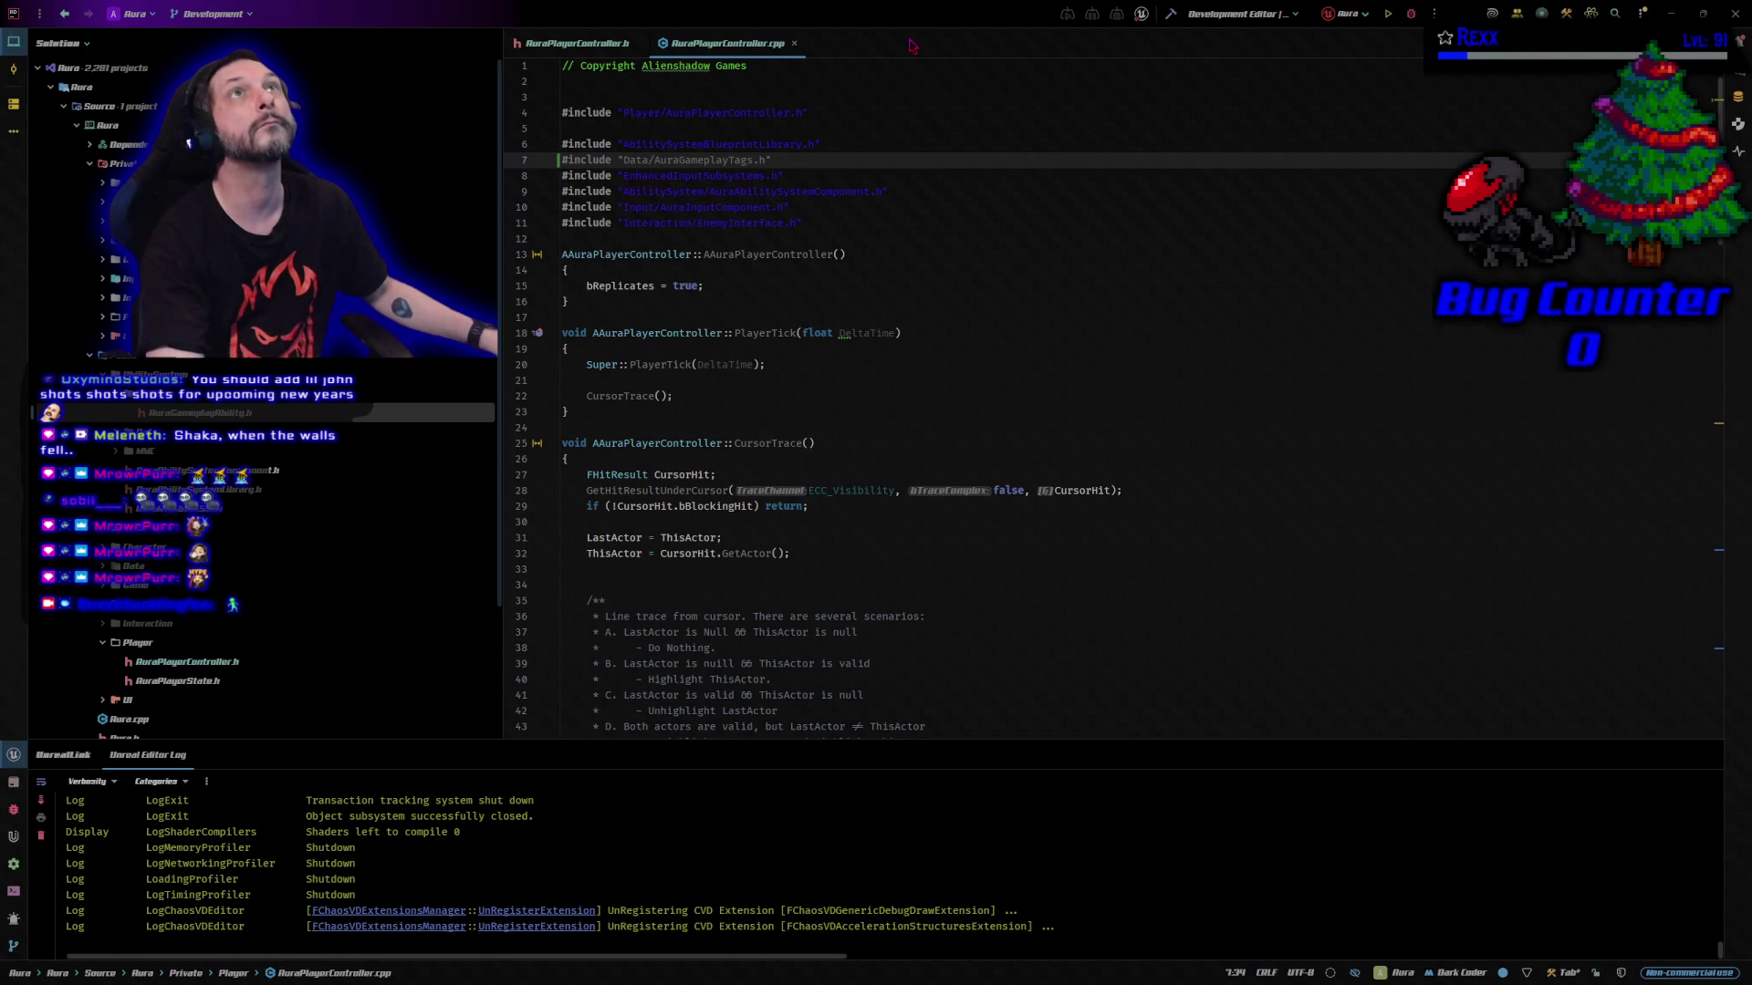
# Add #include "Components/SplineComponent.h" after the ability system component include
pyautogui.click(914, 192)
pyautogui.press('Return')
pyautogui.write('#include "Components/SplineComponent.h"')
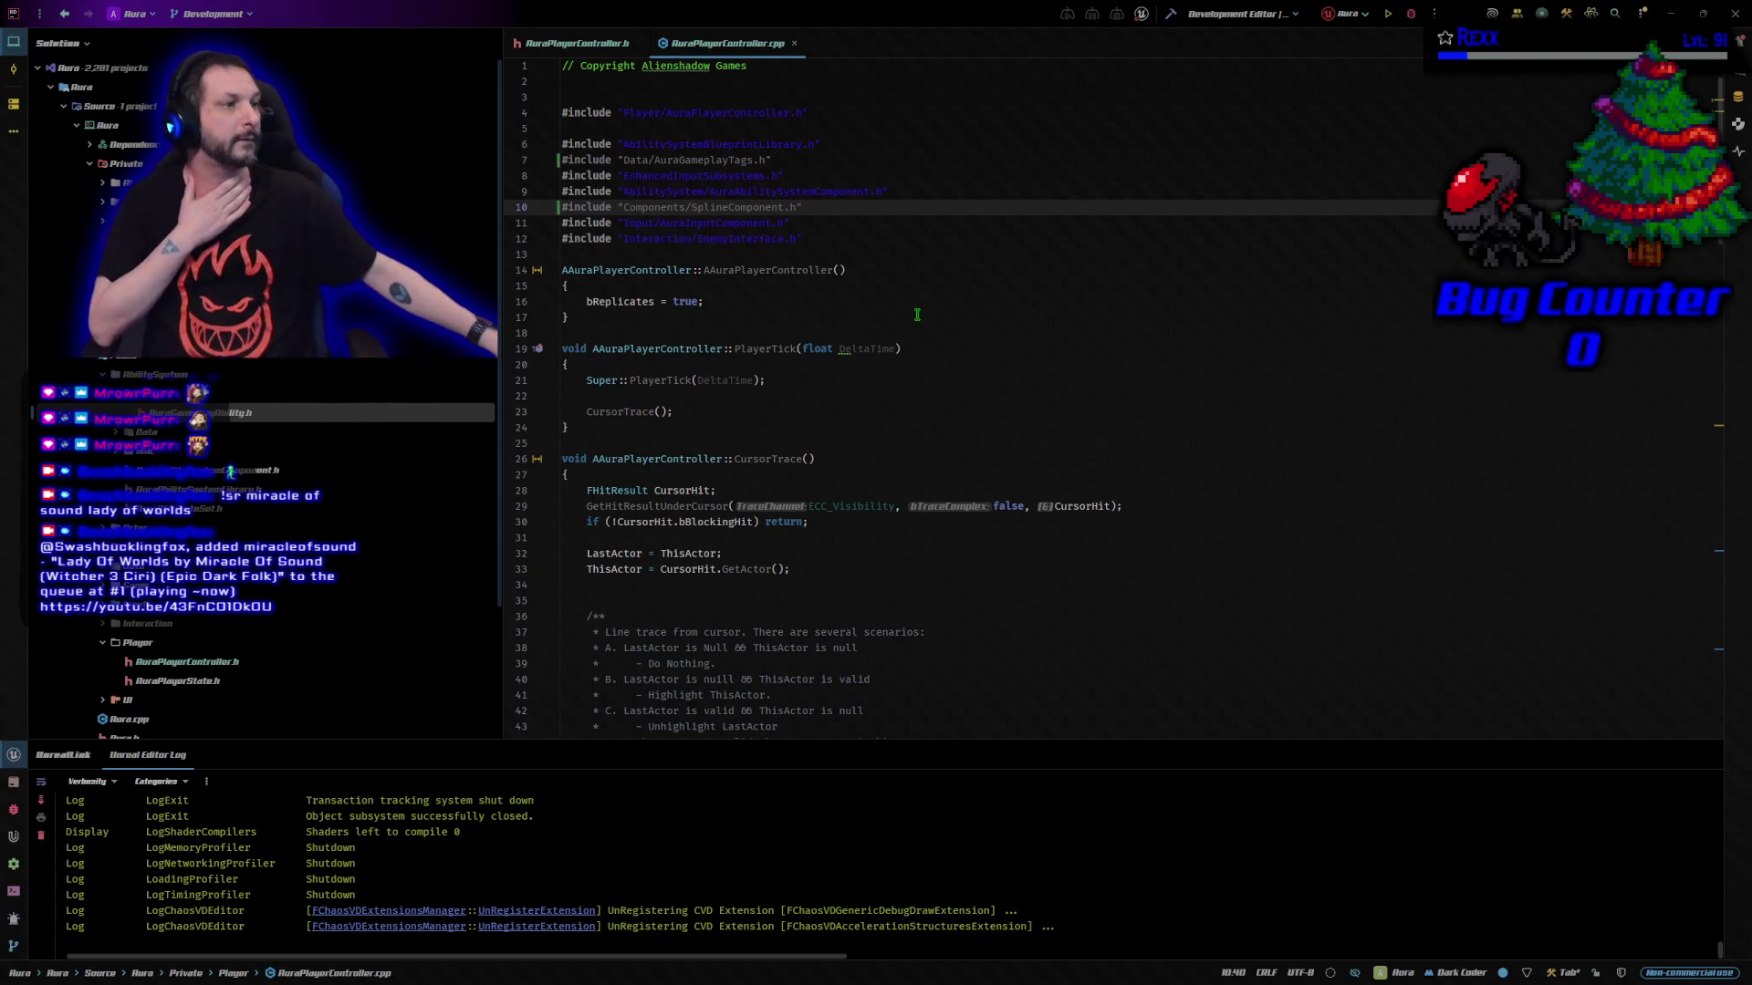
pyautogui.click(780, 301)
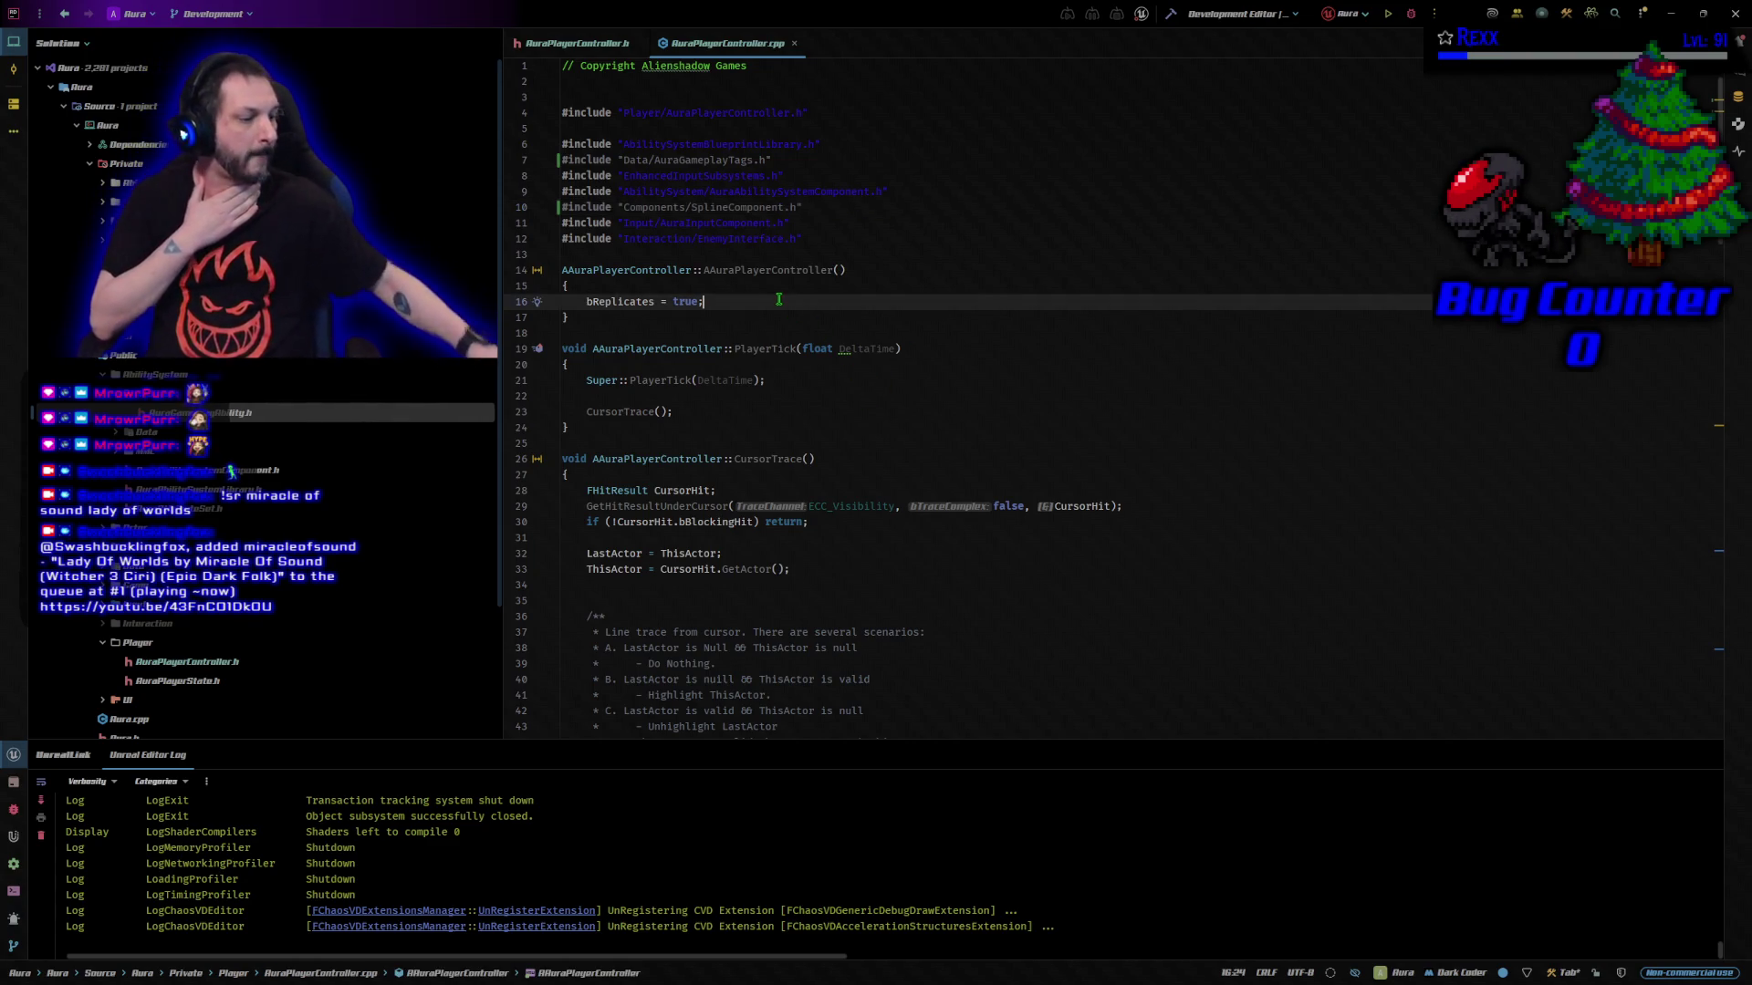
# Add Spline = CreateDefaultSubobject<USplineComponent>("Spline"); after bReplicates = true in the constructor
pyautogui.press('Return')
pyautogui.press('Return')
pyautogui.write('Spline = CreateDefaultSubobject<USplineComponent>("Spline");')
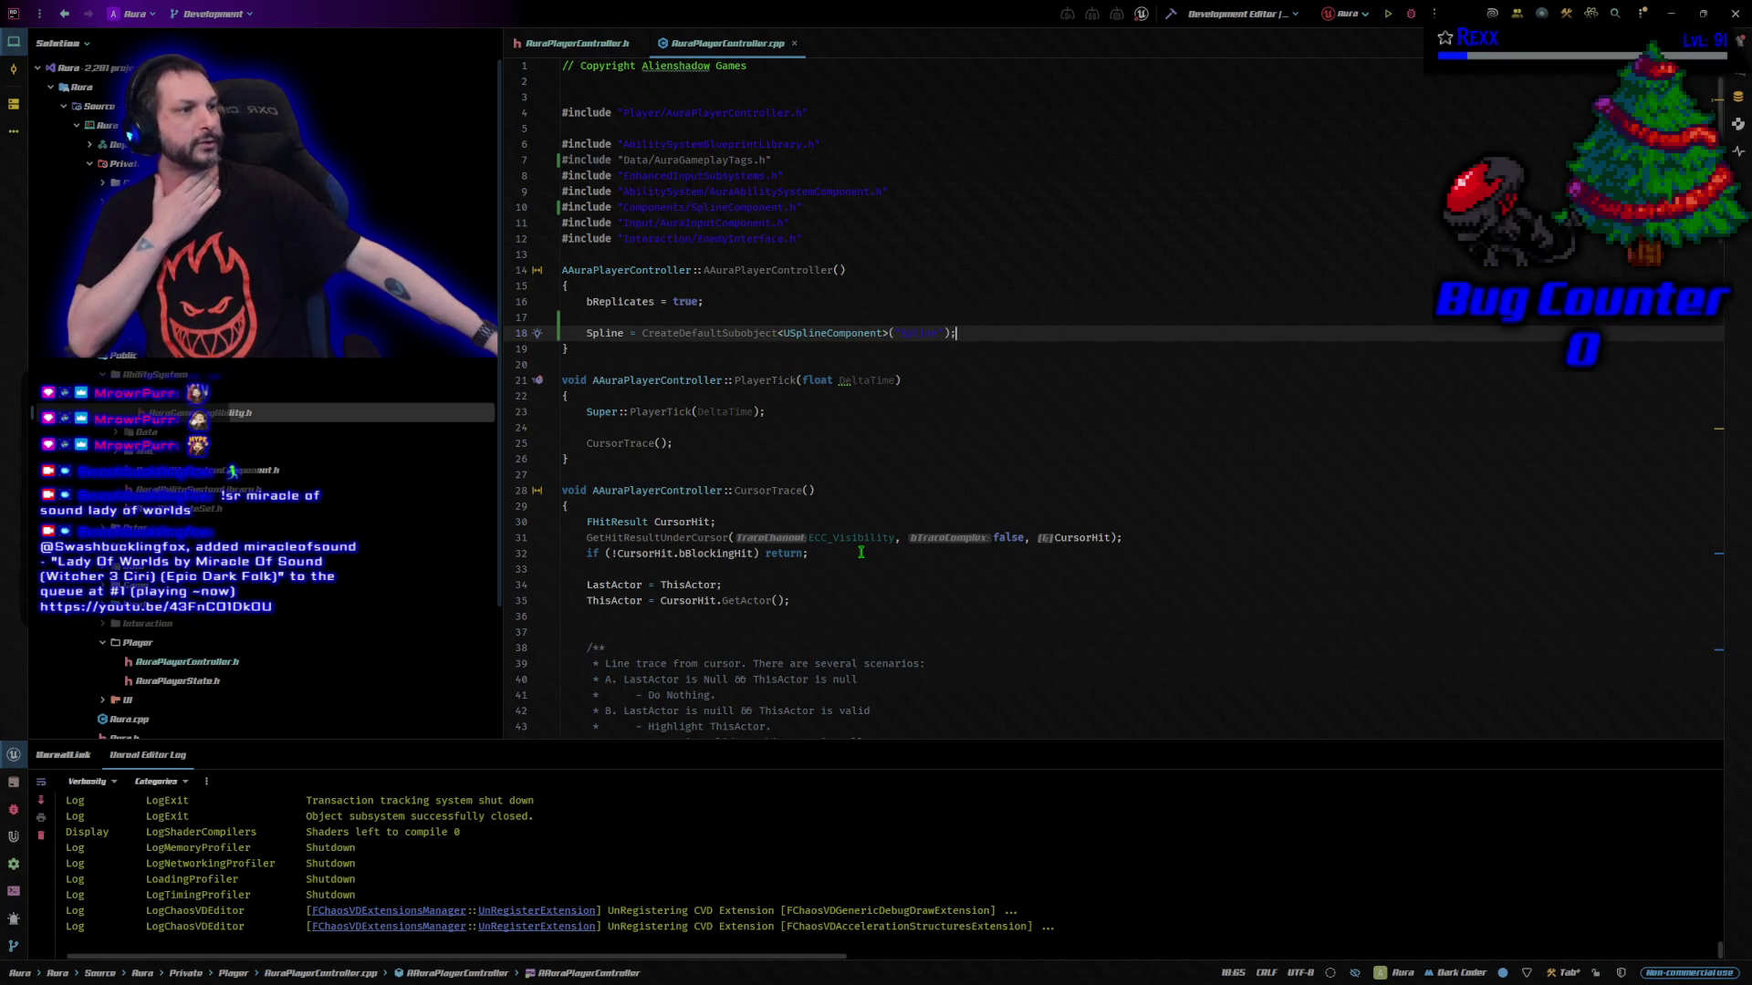
pyautogui.scroll(-15, 860, 552)
# Replace the commented debug line with an InputTag_LMB check setting bTargeting from ThisActor and bAutoRunning false
pyautogui.scroll(-4, 841, 551)
pyautogui.click(1022, 365)
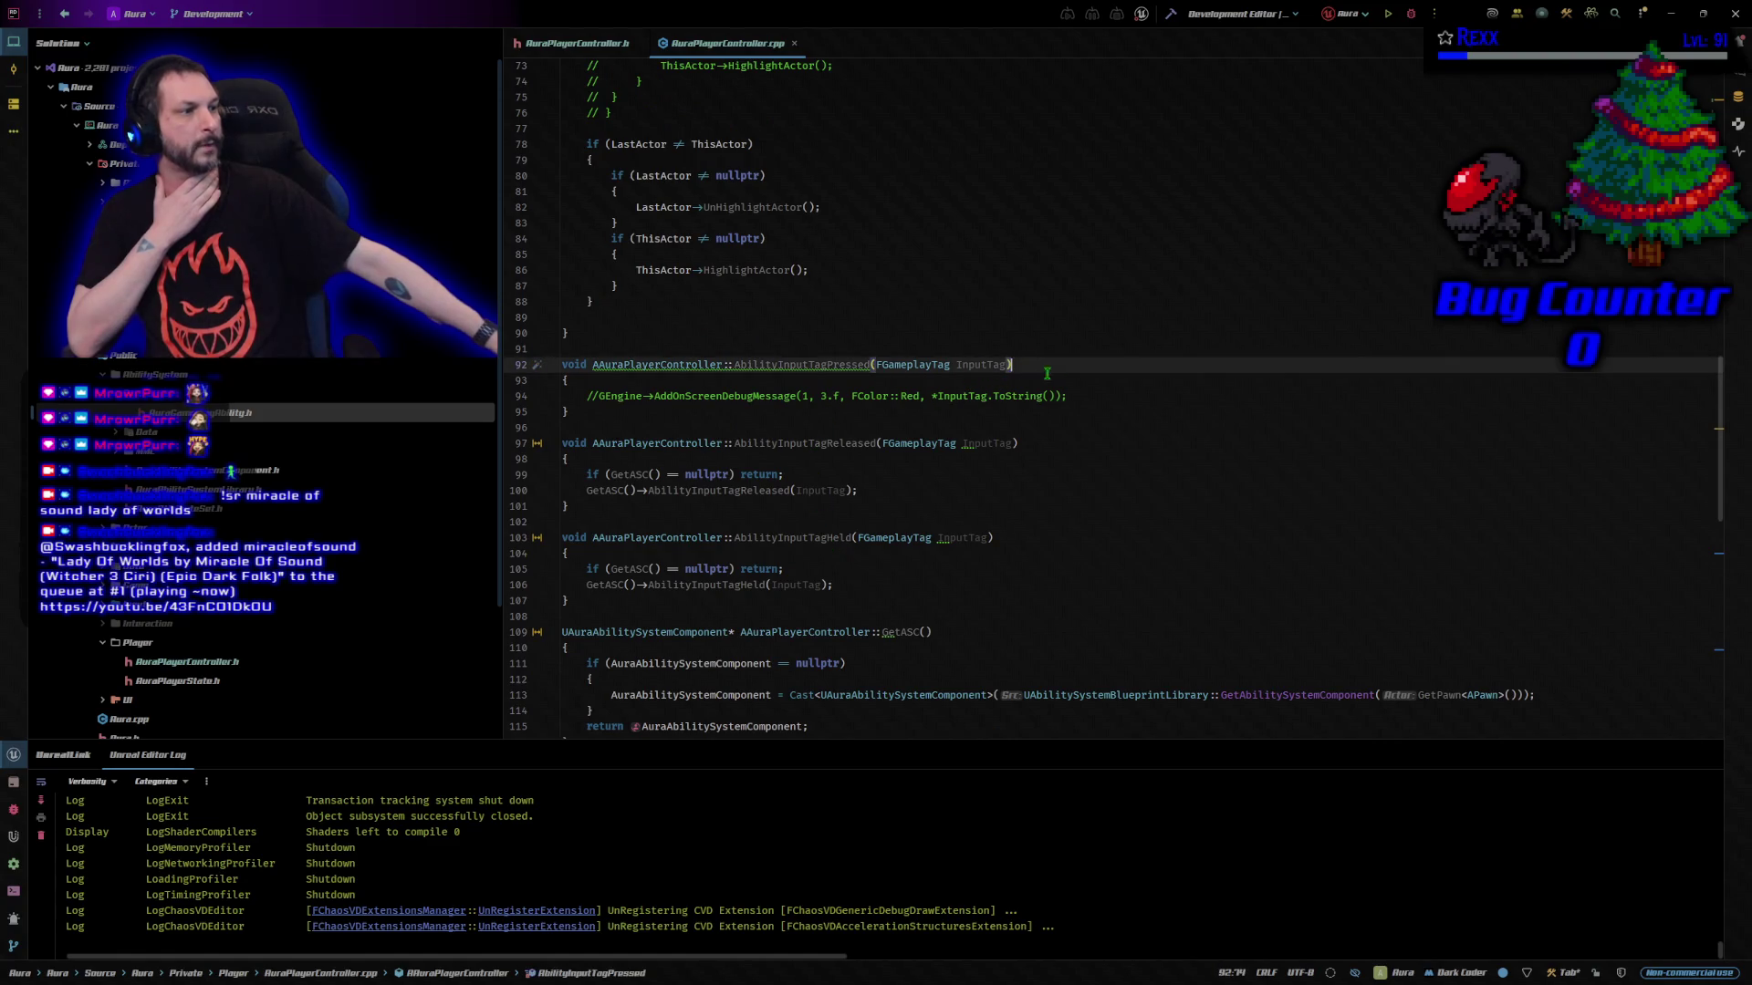
pyautogui.click(690, 396)
pyautogui.press('End')
pyautogui.hotkey('shift', 'Home')
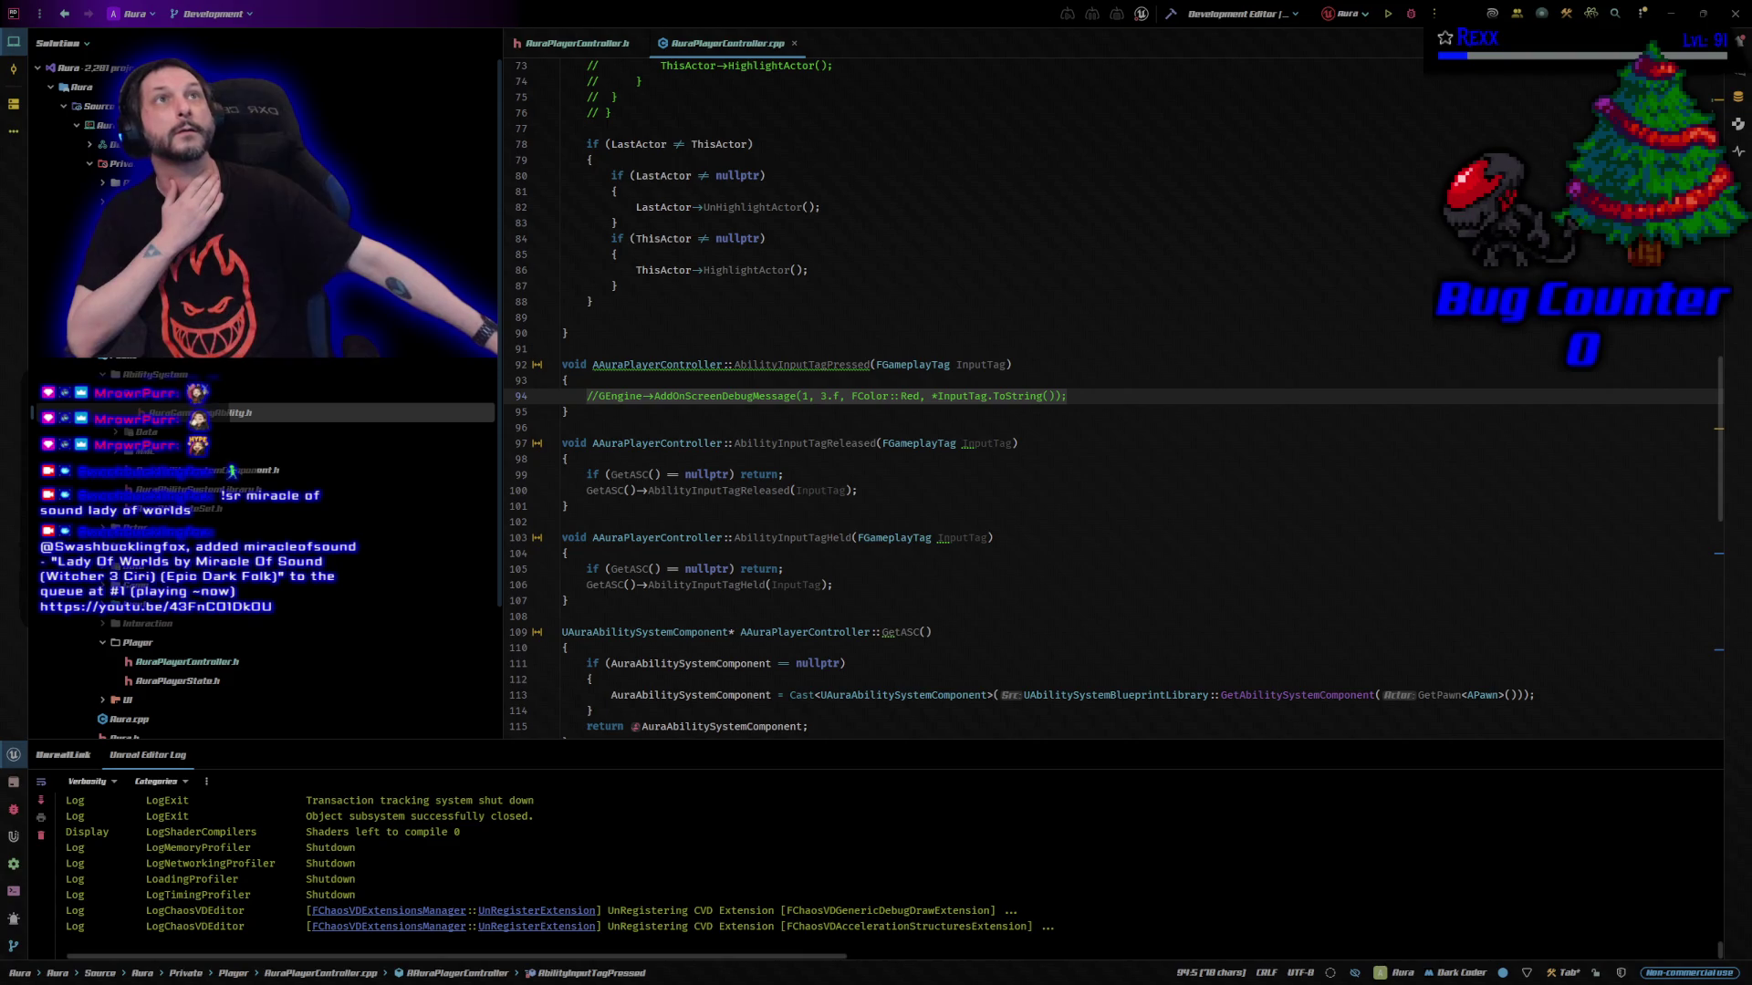
pyautogui.click(1077, 397)
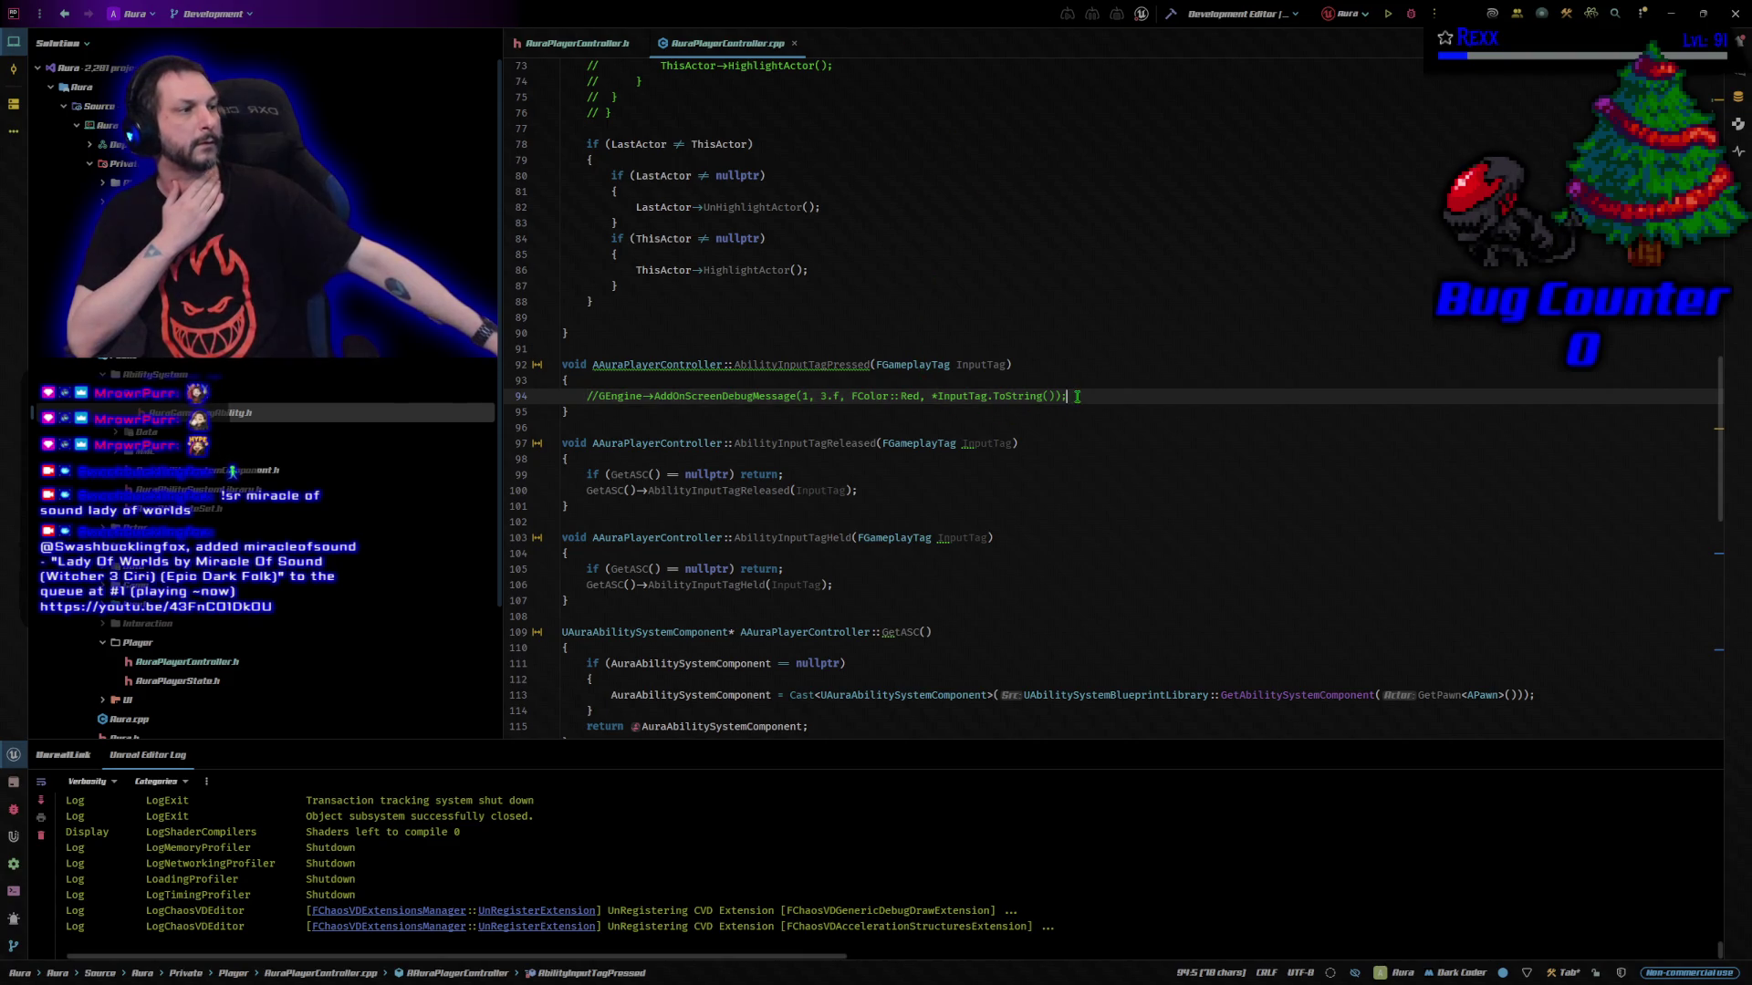
pyautogui.click(593, 396)
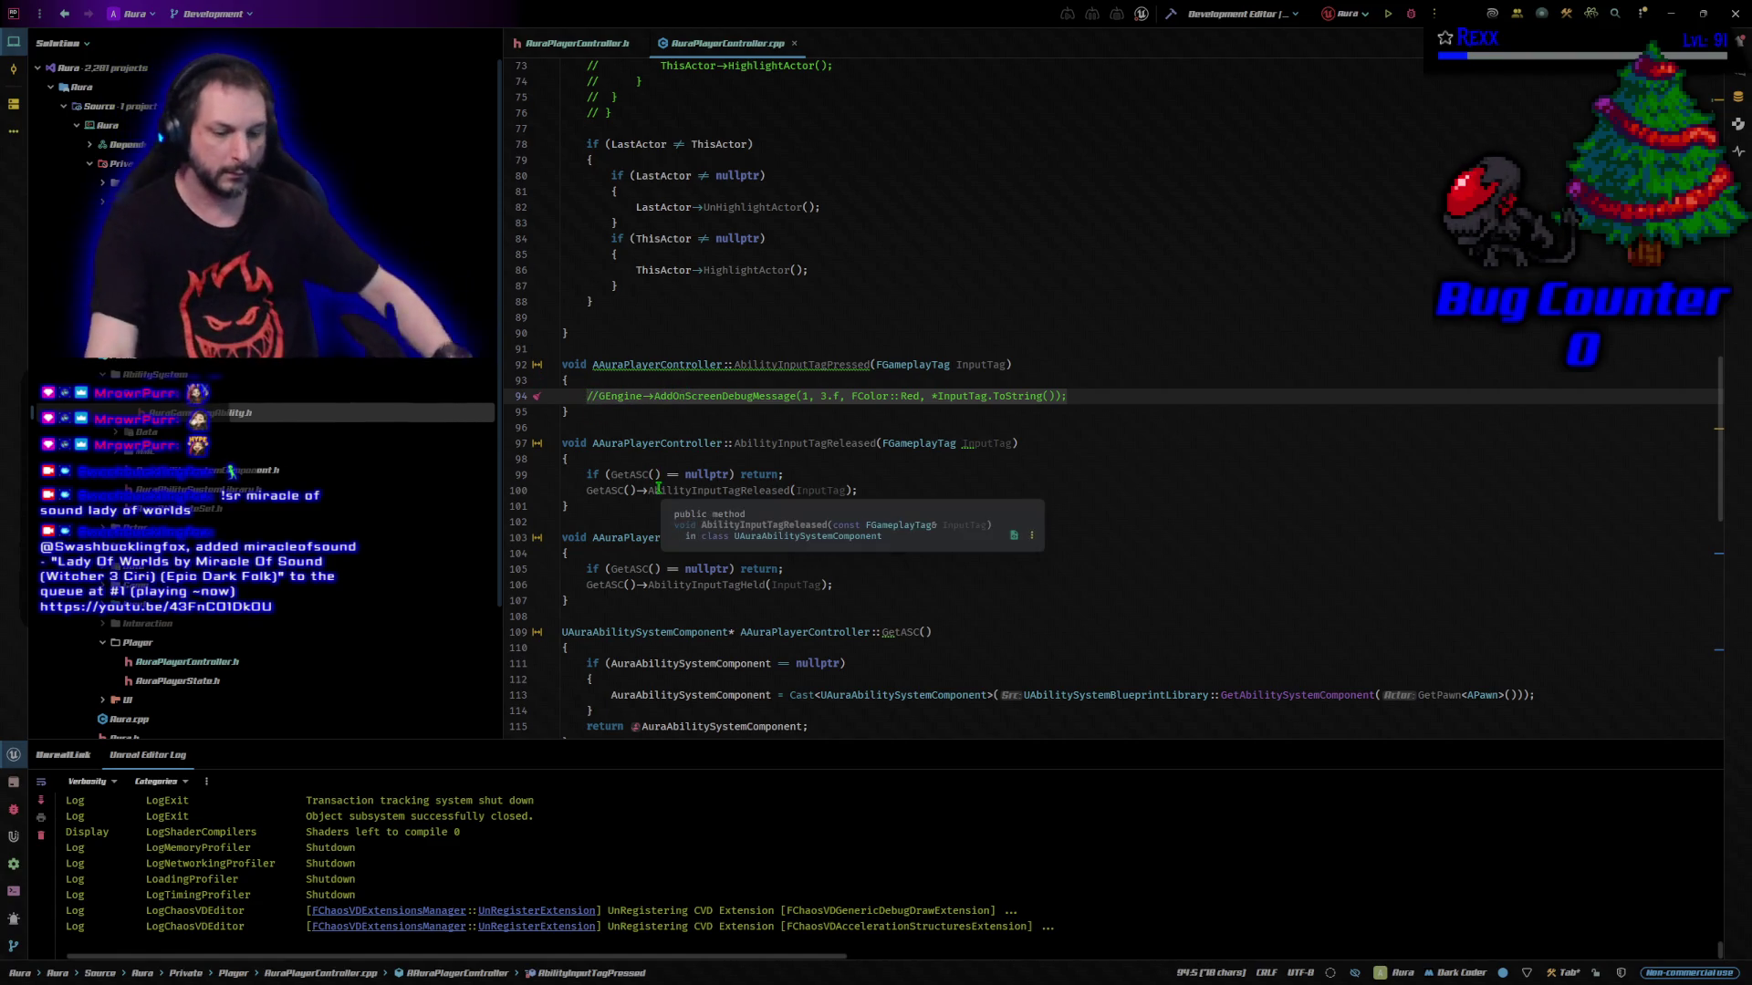
pyautogui.hotkey('ctrl', 'z')
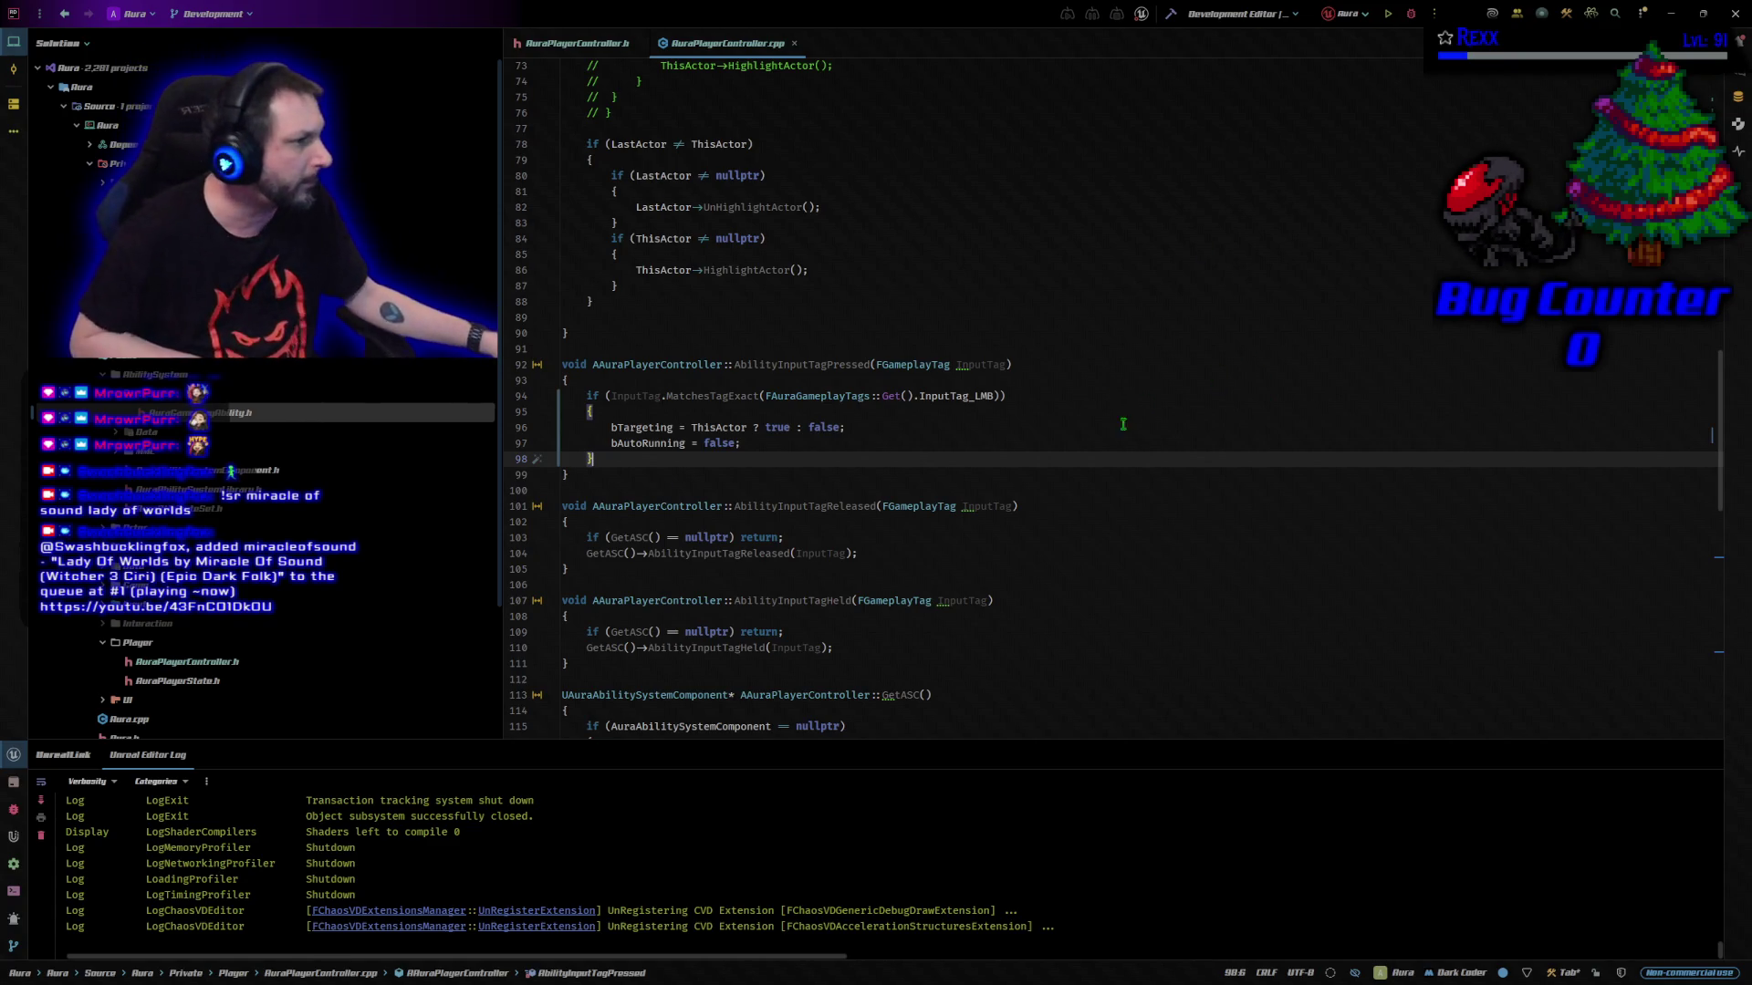
pyautogui.click(1016, 394)
pyautogui.press('Left')
pyautogui.press('Left')
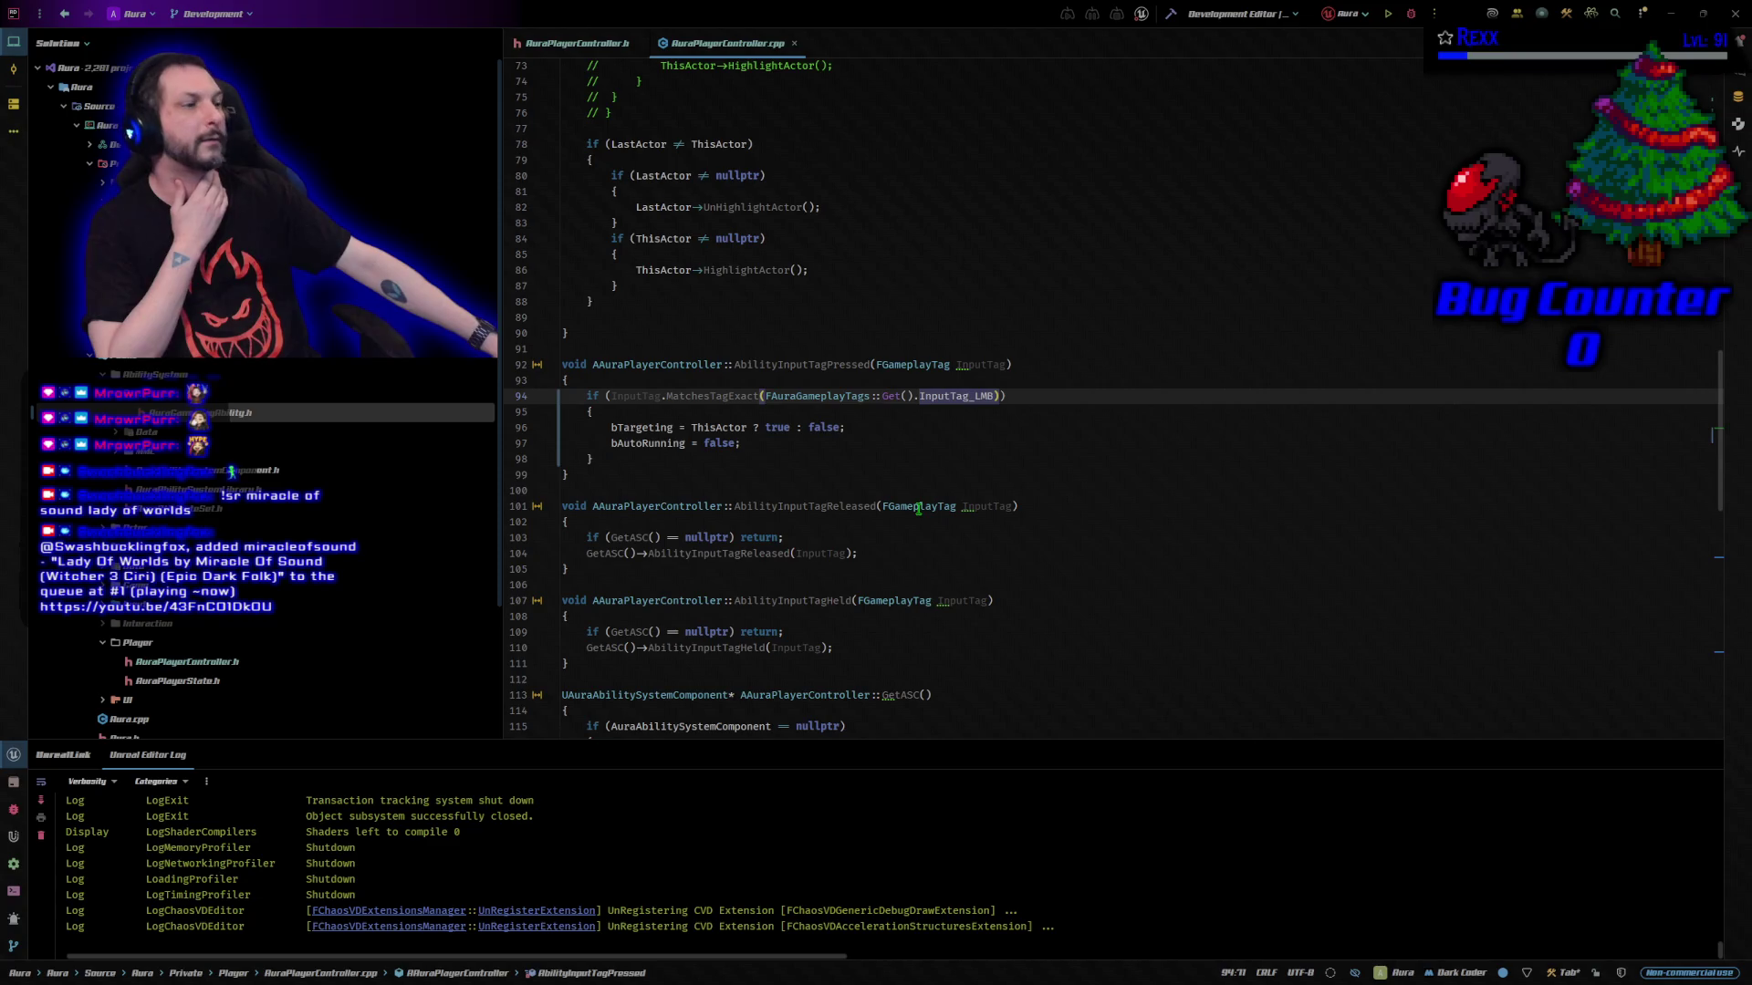
pyautogui.scroll(-4, 912, 502)
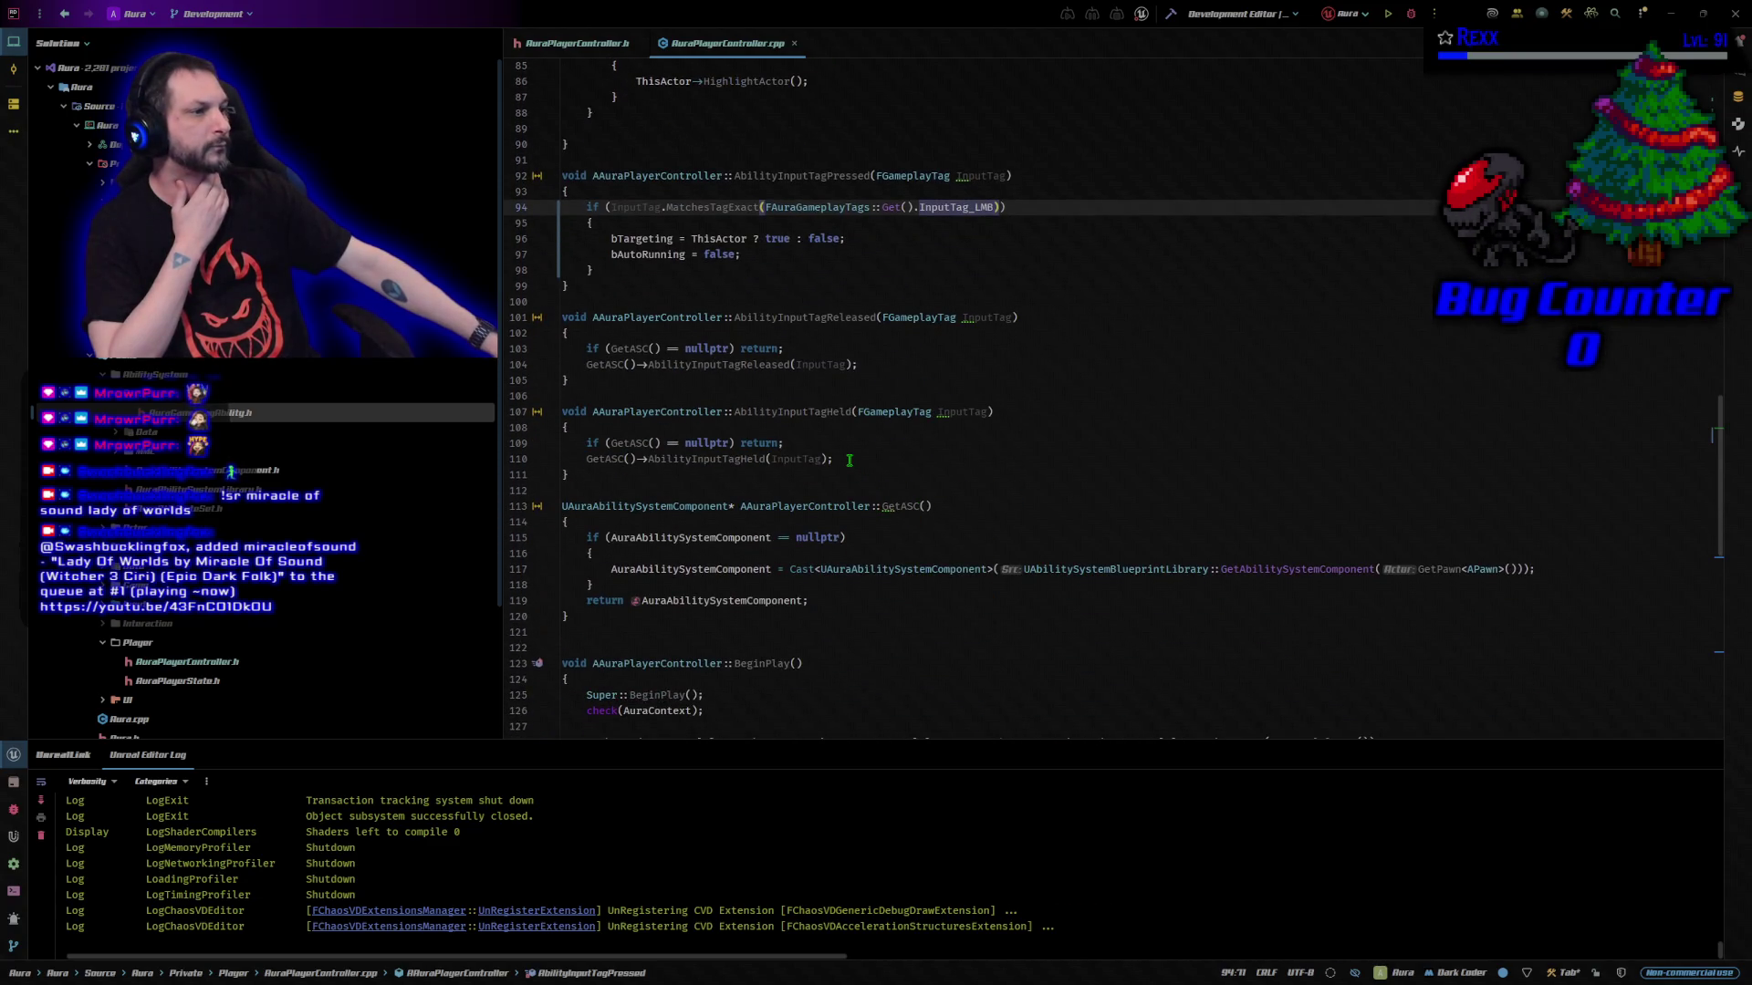
# Replace the two body lines of AbilityInputTagHeld with the pasted click-to-move block
pyautogui.click(850, 460)
pyautogui.hotkey('shift', 'Up')
pyautogui.hotkey('shift', 'Home')
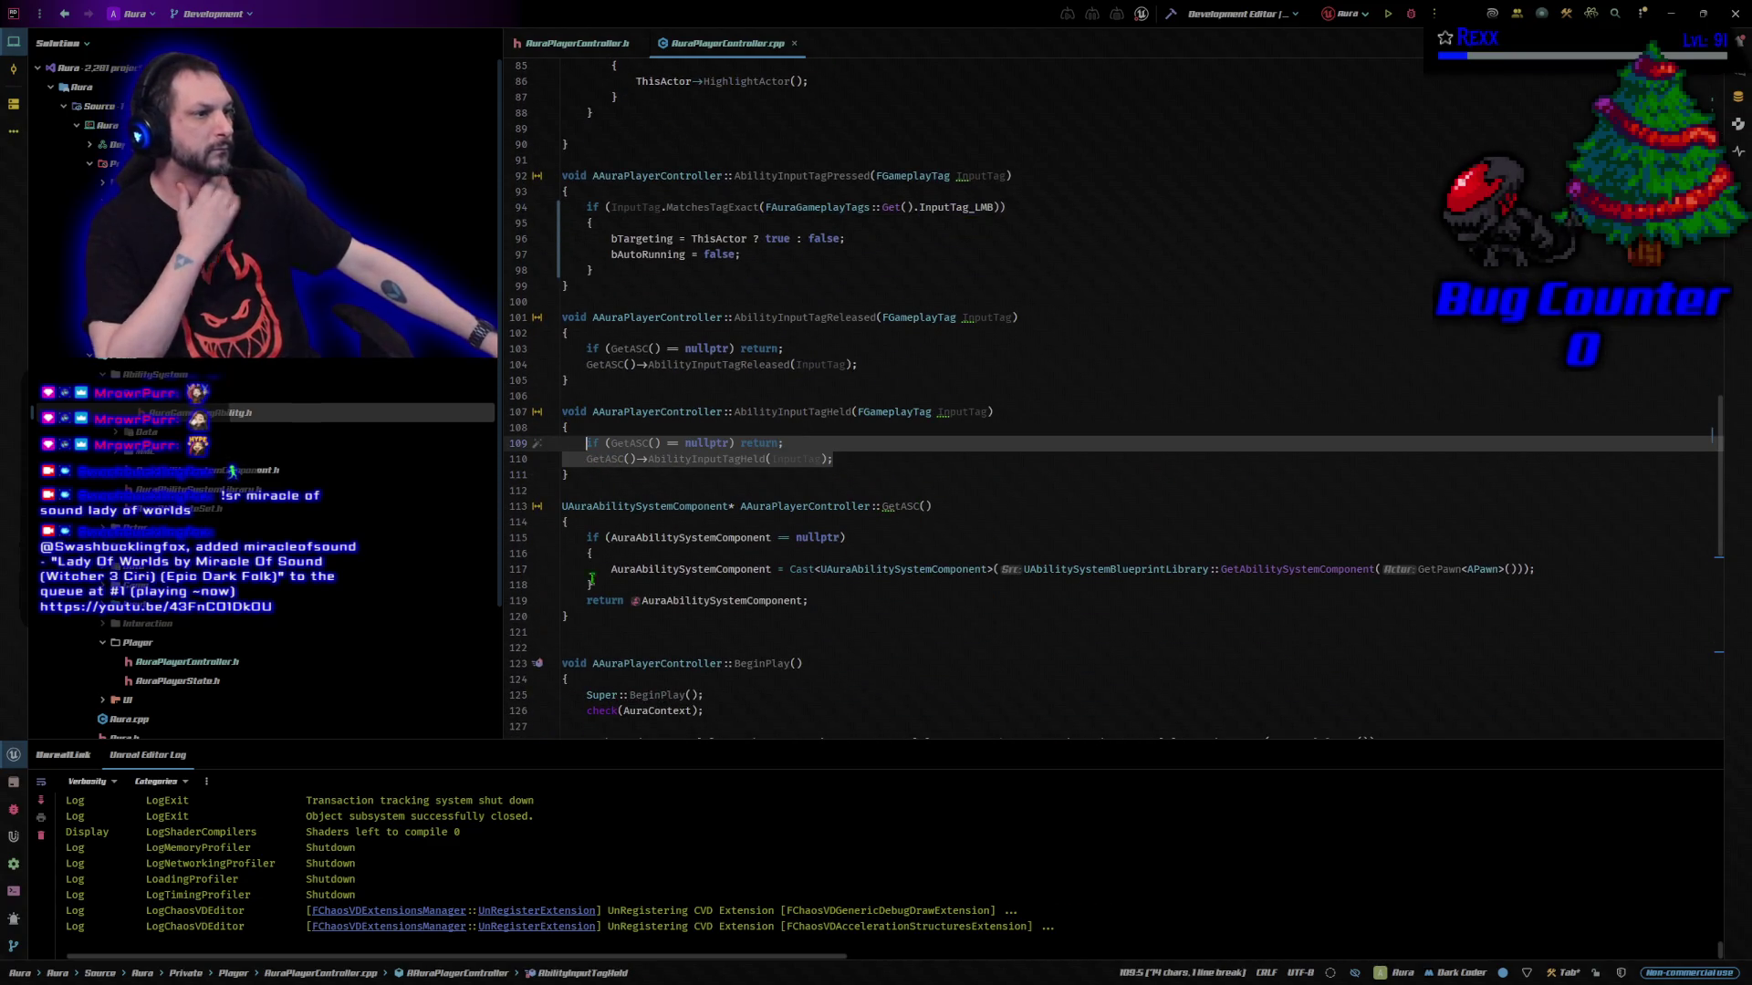
pyautogui.write('if (!InputTag.MatchesTagExact(FAuraGameplayTags::Get().InputTag_LMB)) \t{ \t\tif (GetASC()) \t\t{ \t\t\tGetASC()->AbilityInputTagHeld(InputTag); \t\t} \t\treturn; \t}  \tif (bTargeting) \t{ \t\tif (GetASC()) \t\t{ \t\t\tGetASC()->AbilityInputTagHeld(InputTag); \t\t} \t} \telse \t{ \t\tFollowTime += GetWorld()->GetDeltaSeconds();  \t\tFHitResult Hit; \t\tif (GetHitResultUnderCursor(ECC_Visibility, false, Hit)) \t\t{ \t\t\tCachedDestination = Hit.ImpactPoint; \t\t}  \t\tif (APawn* ControlledPawn = GetPawn()) \t\t{ \t\t\tconst FVector WorldDirection = (CachedDestination - ControlledPawn->GetActorLocation()).GetSafeNormal(); \t\t\tControlledPawn->AddMovementInput(WorldDirection); \t\t} \t}')
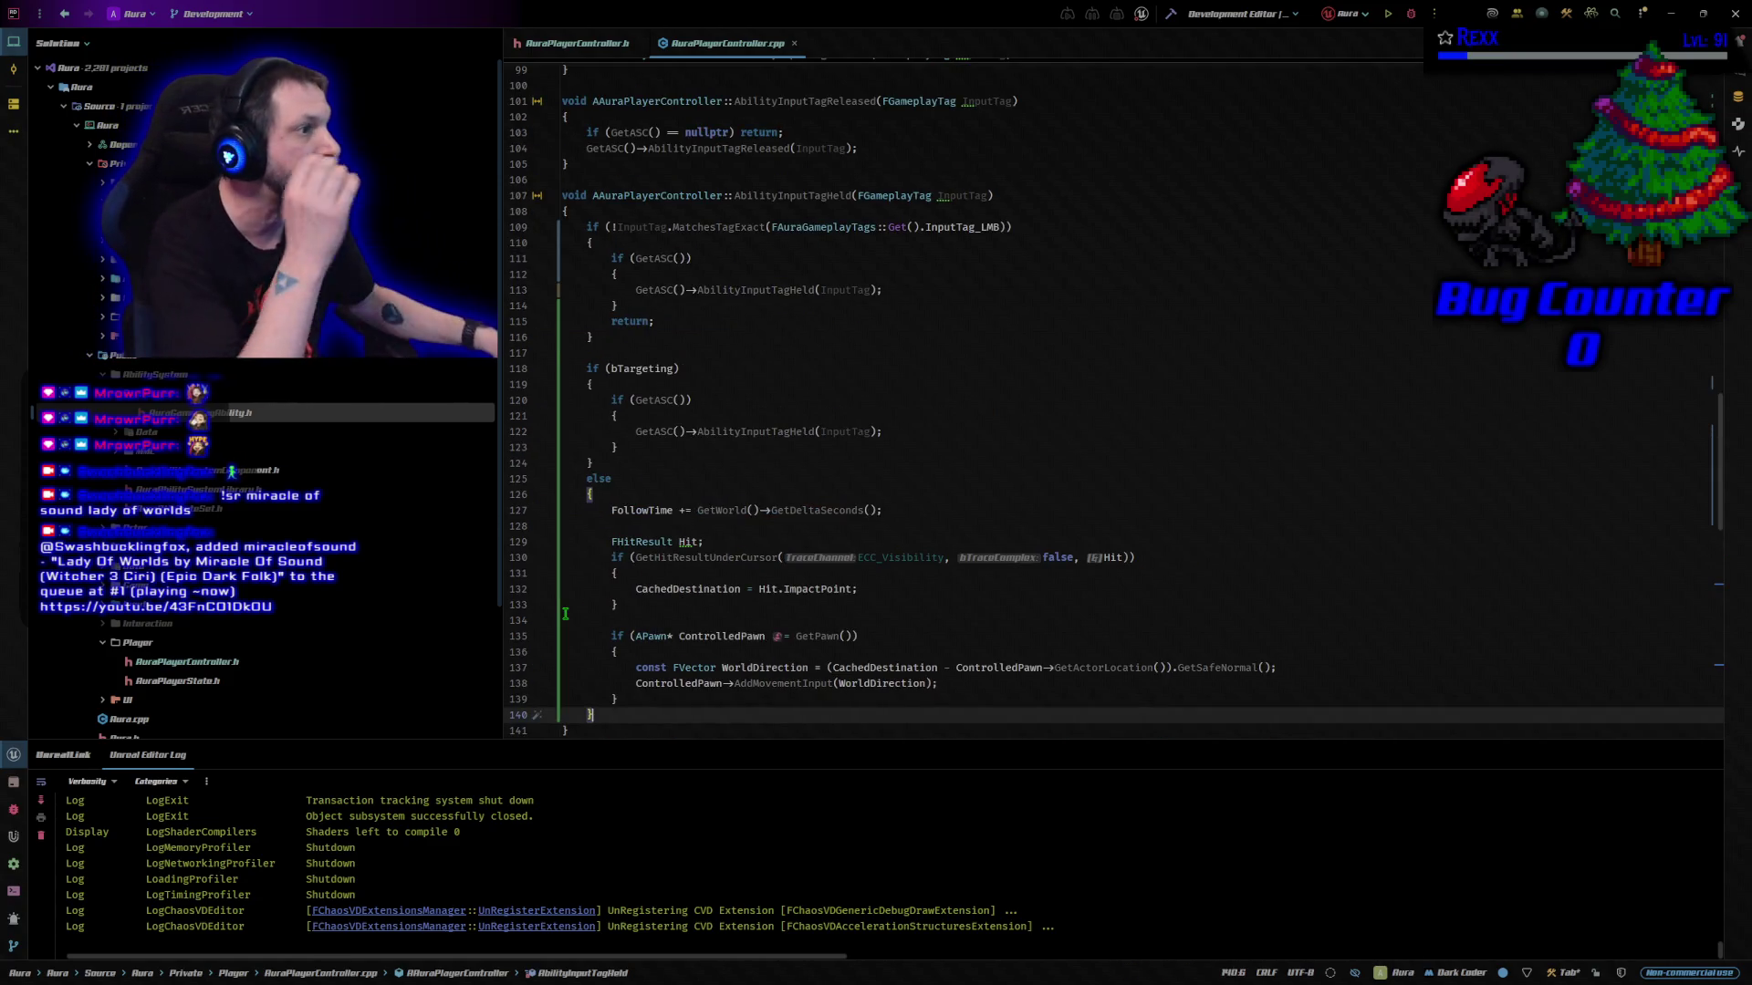
# Review the new code's ability calls, bTargeting check and FollowTime accumulation line
pyautogui.scroll(-1, 566, 613)
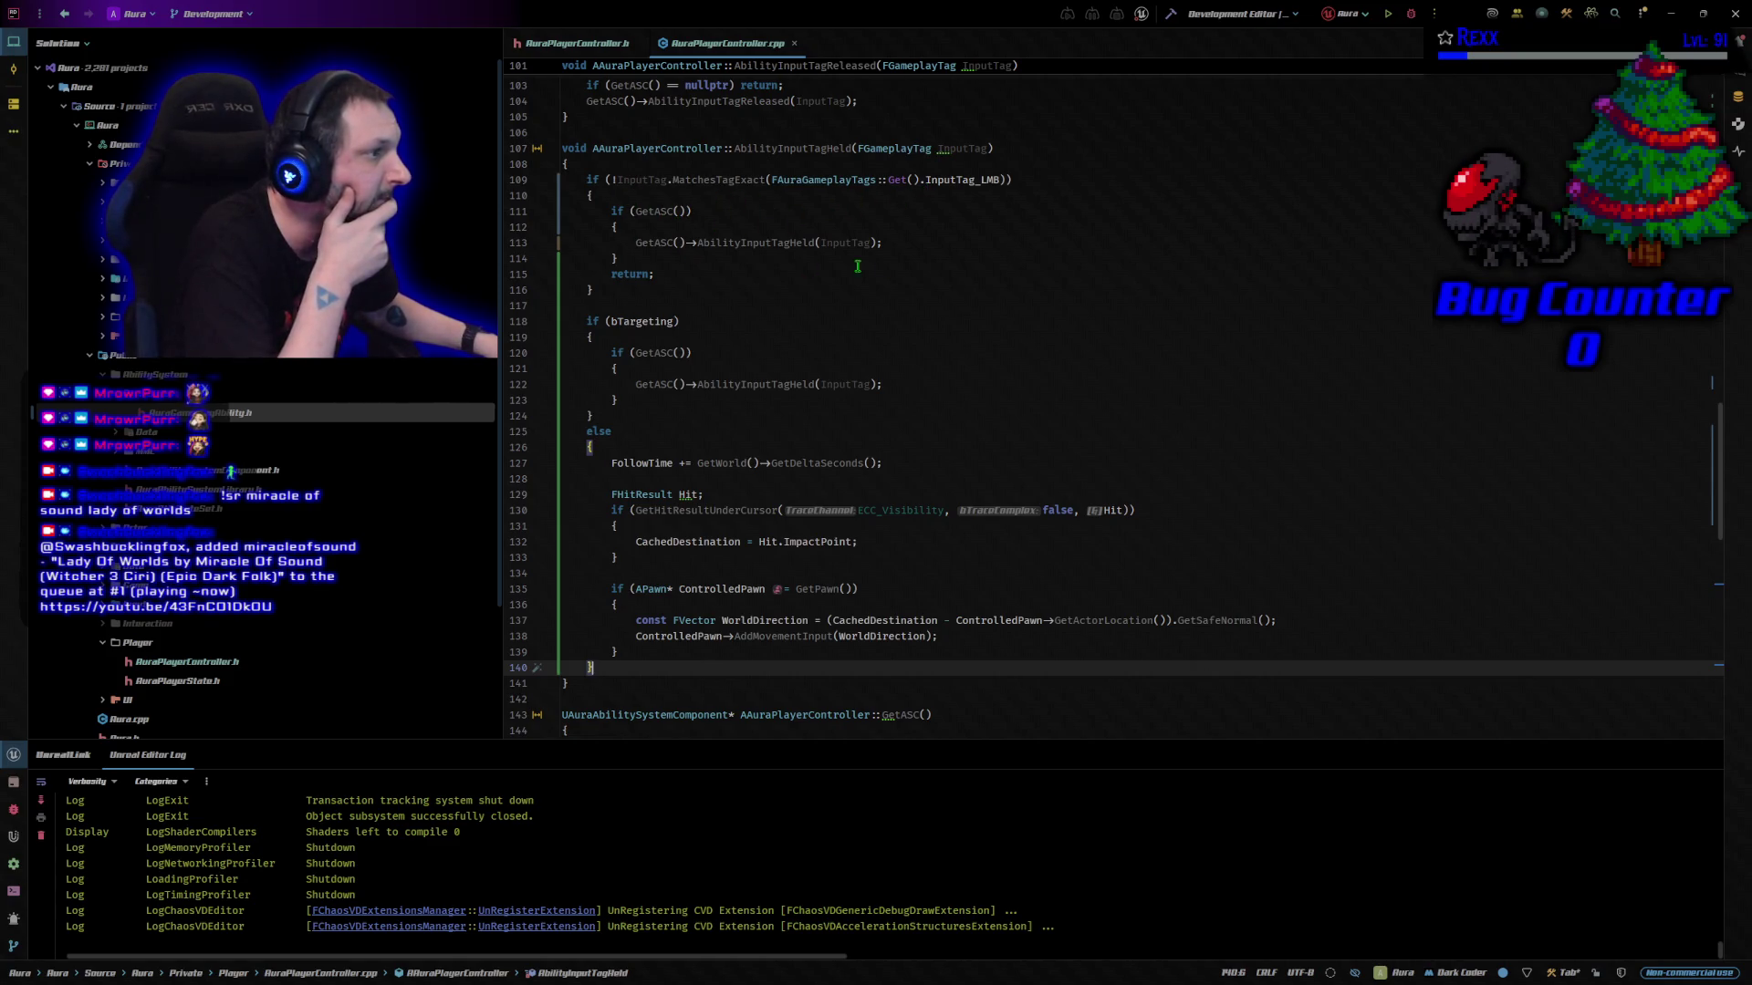
pyautogui.click(899, 244)
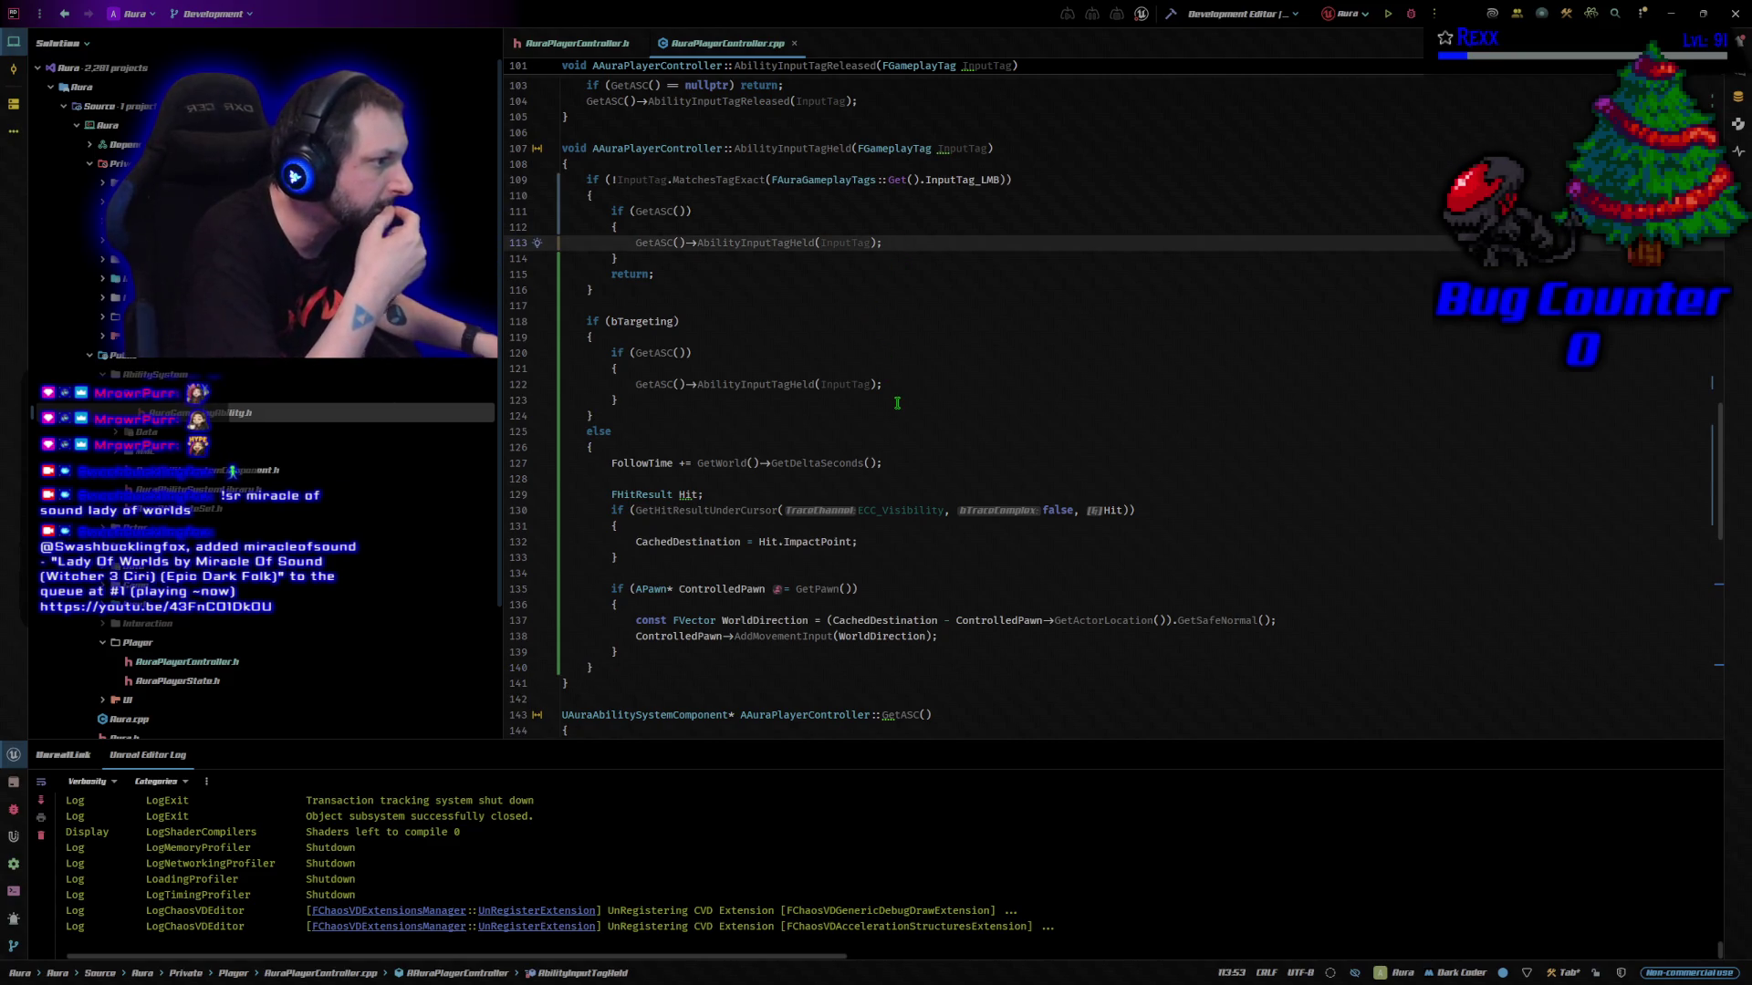
pyautogui.click(709, 319)
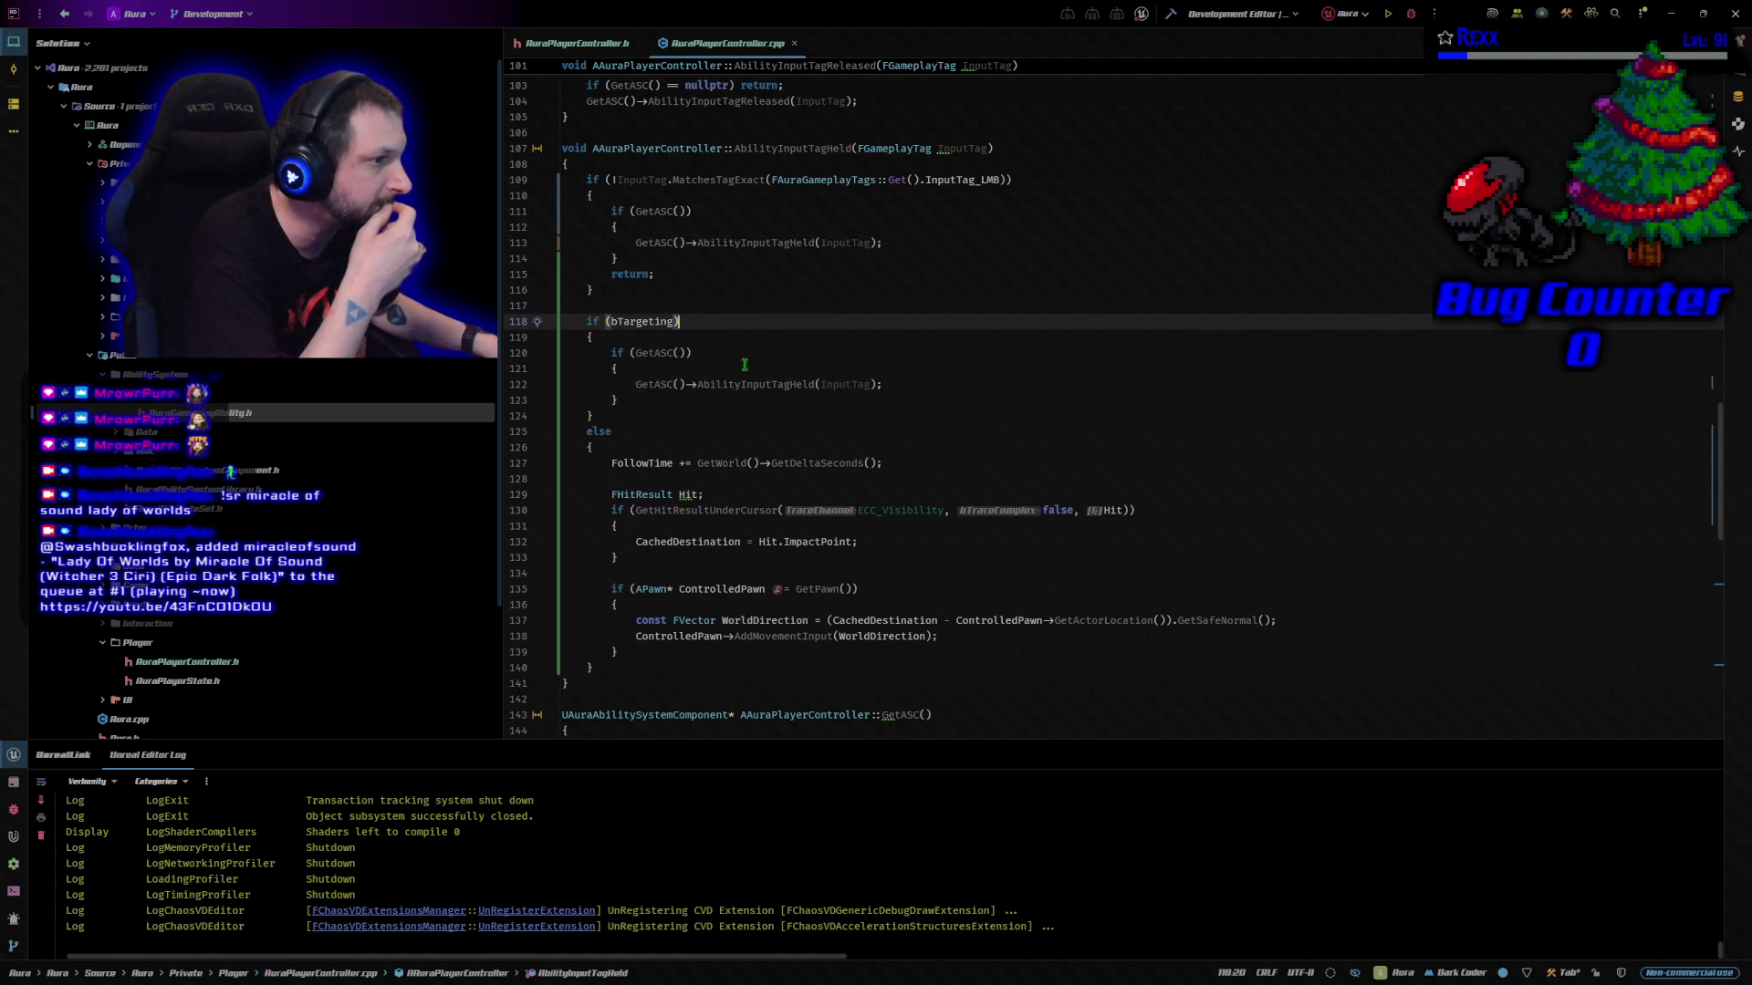
pyautogui.click(895, 387)
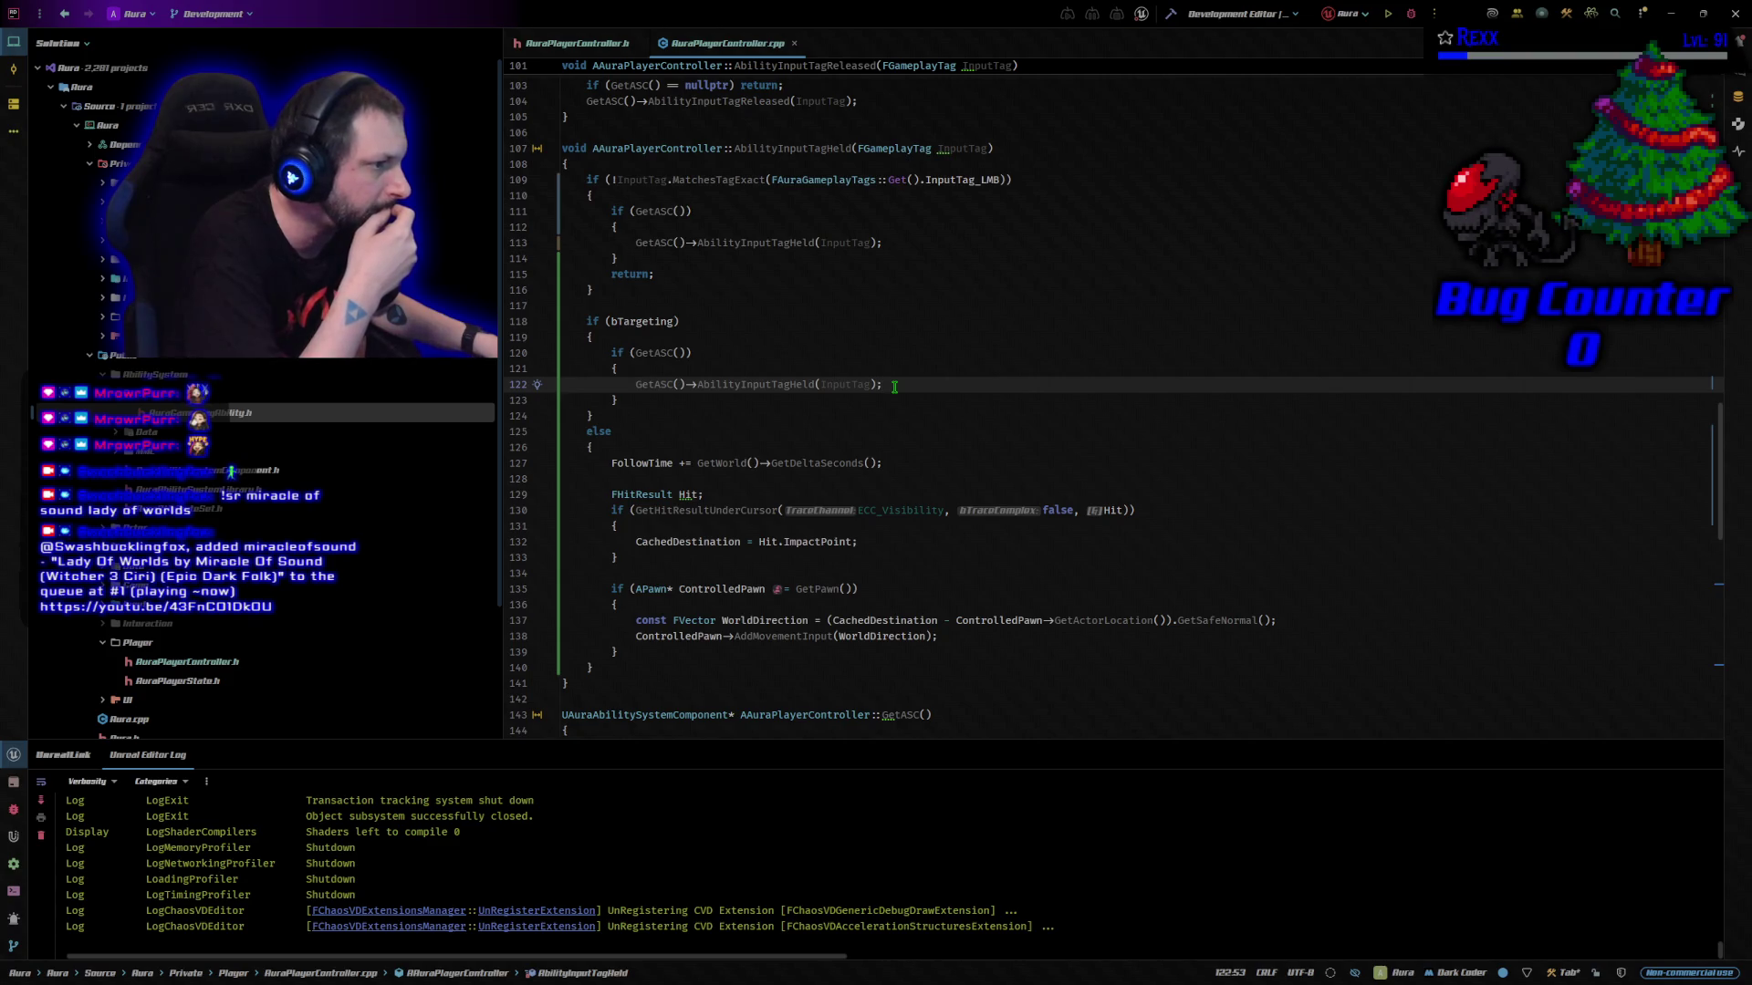
pyautogui.scroll(-2, 894, 386)
pyautogui.click(898, 369)
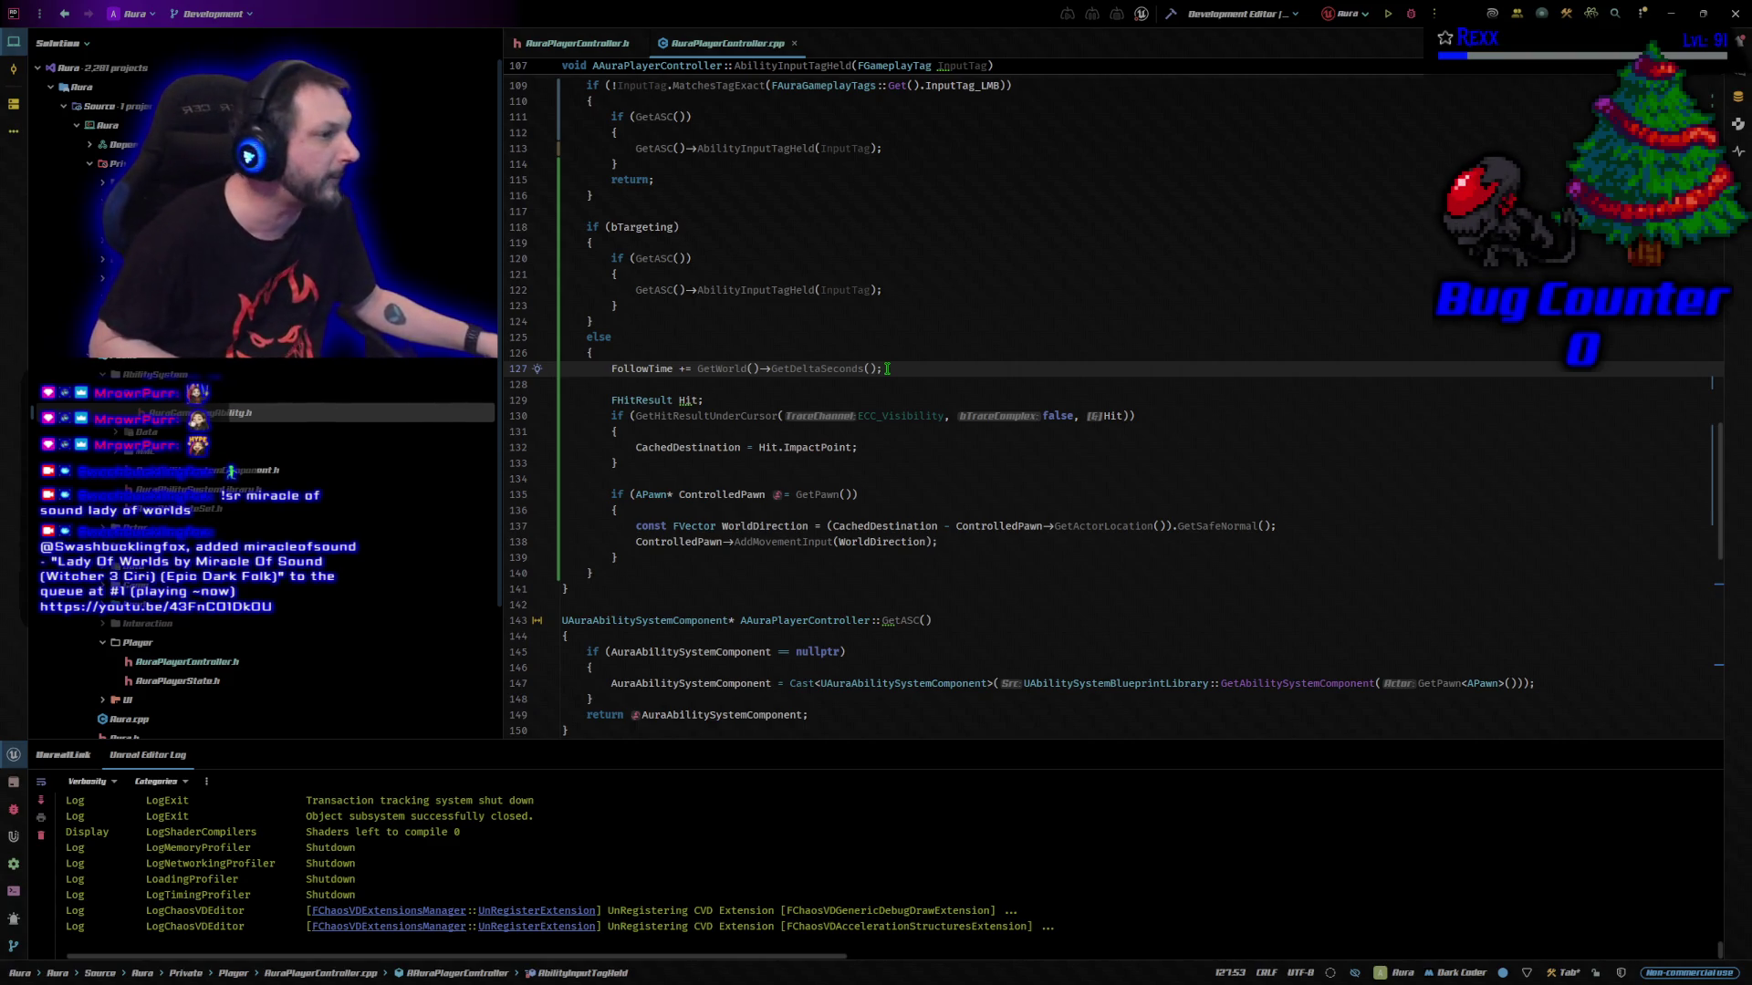
pyautogui.scroll(-2, 867, 356)
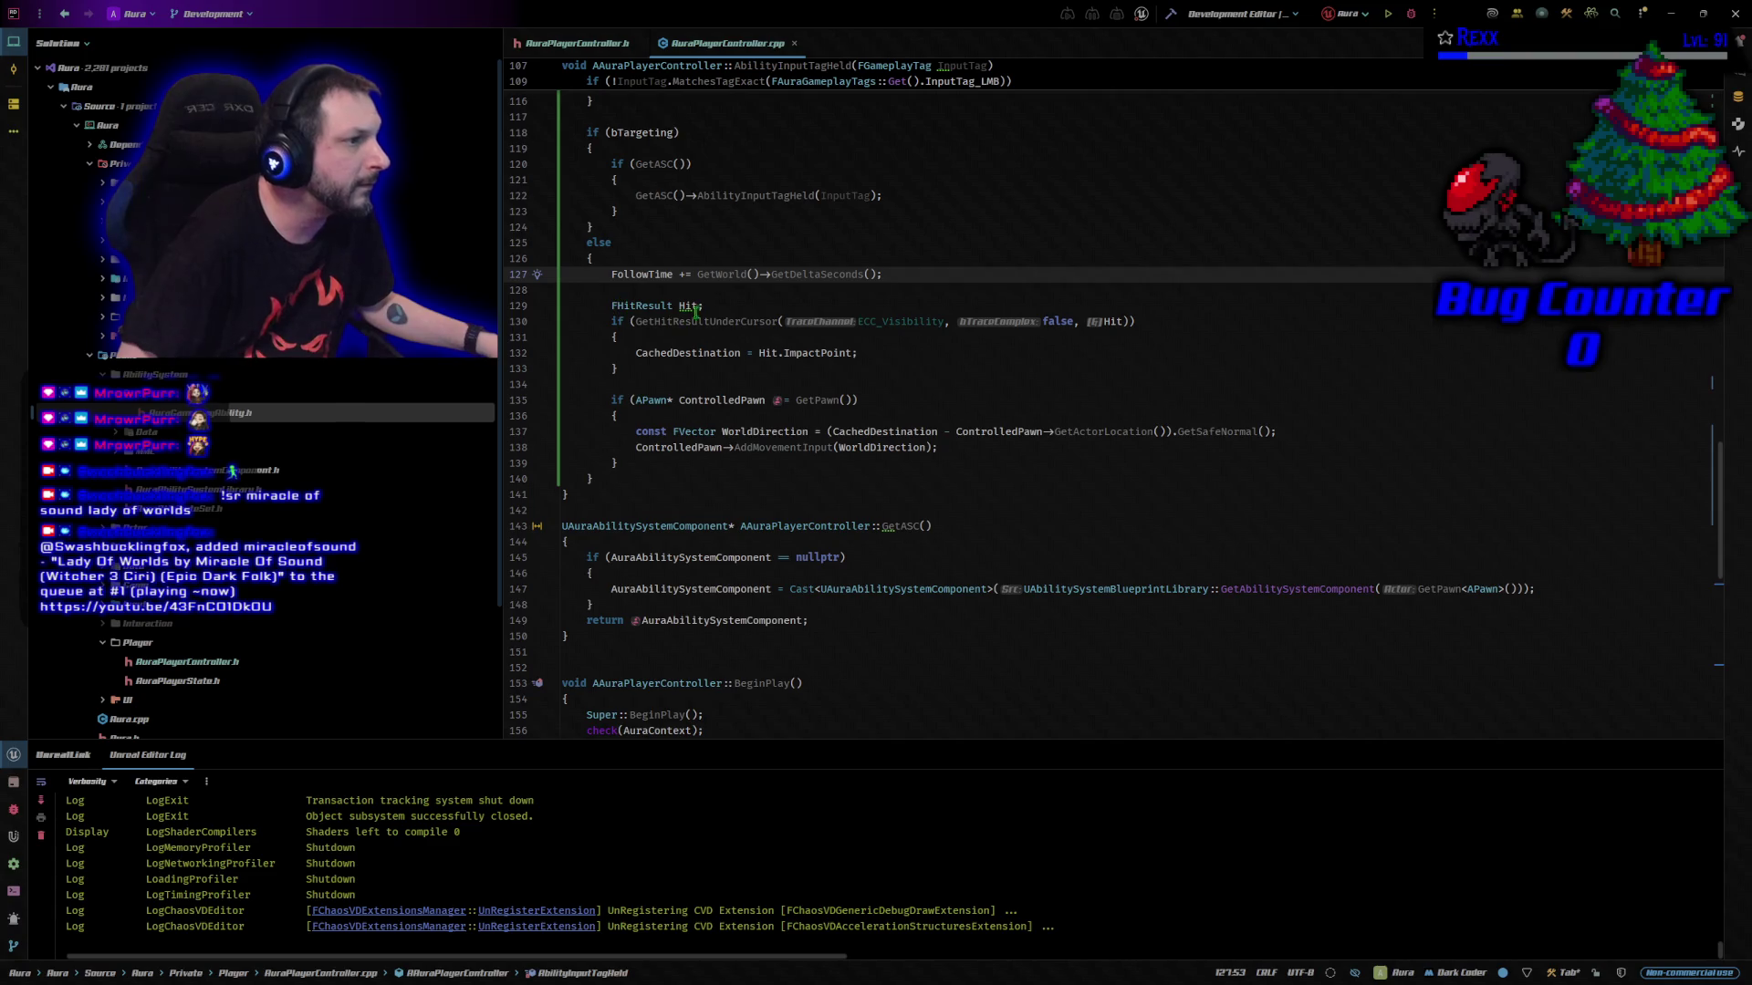
pyautogui.click(726, 305)
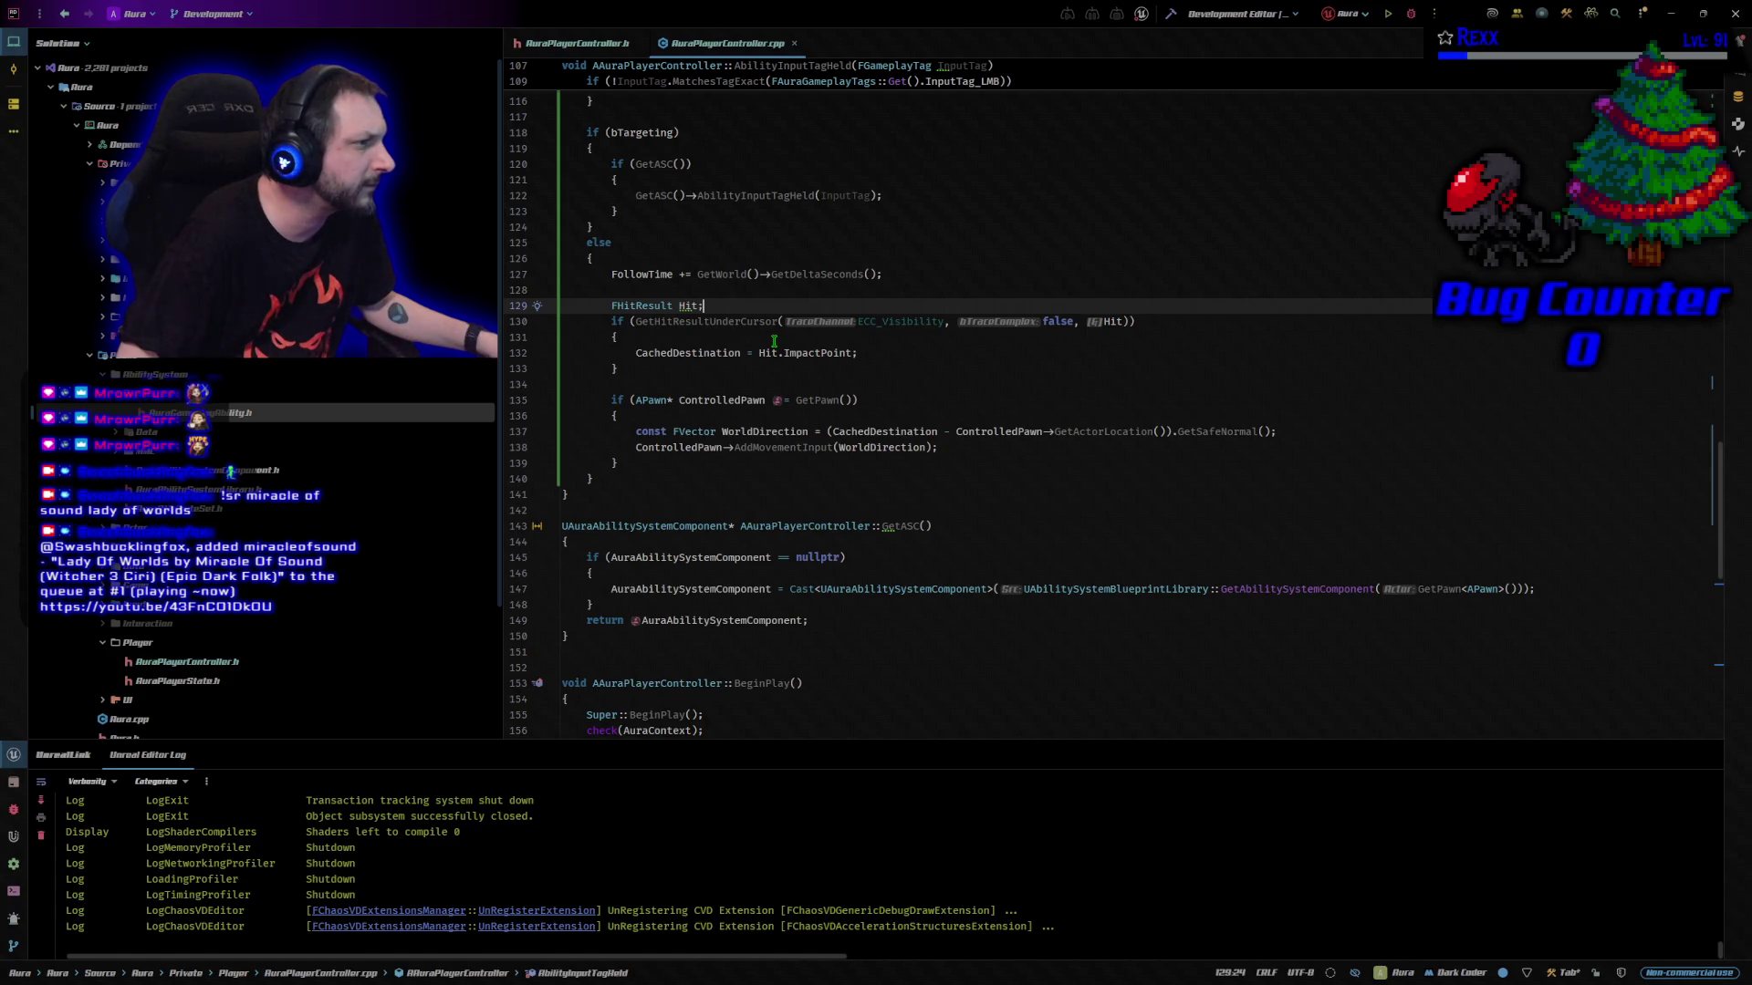
pyautogui.write(';')
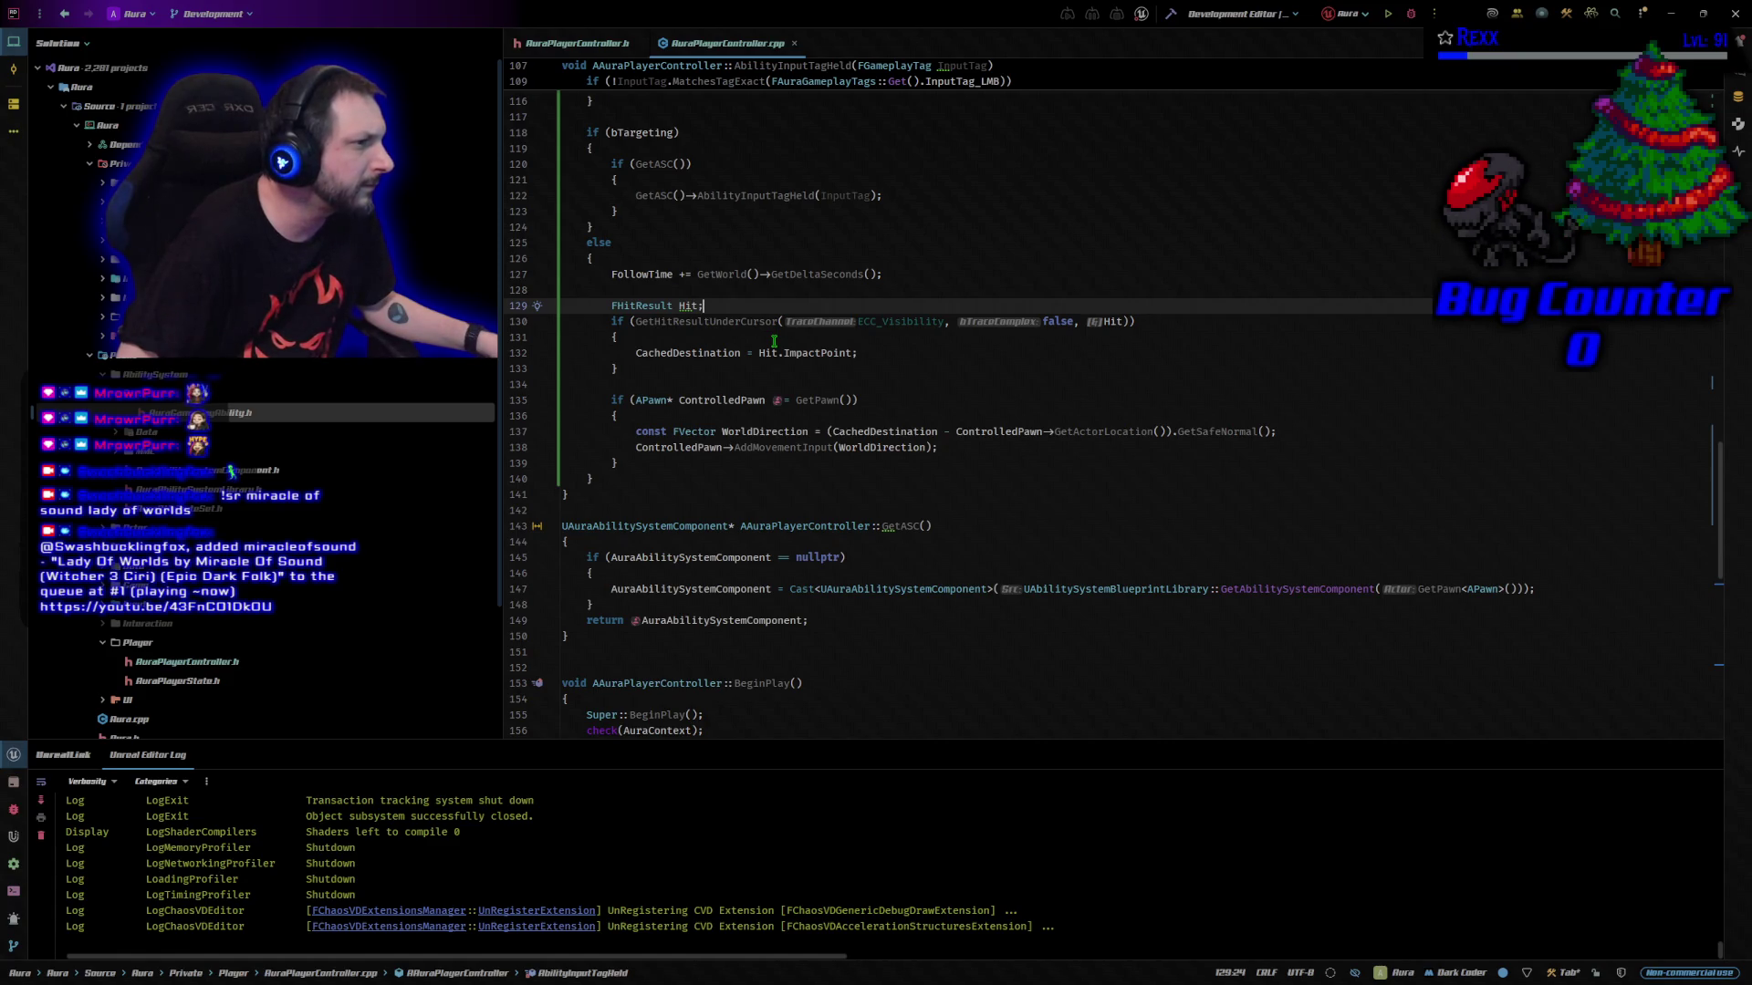
pyautogui.click(1112, 322)
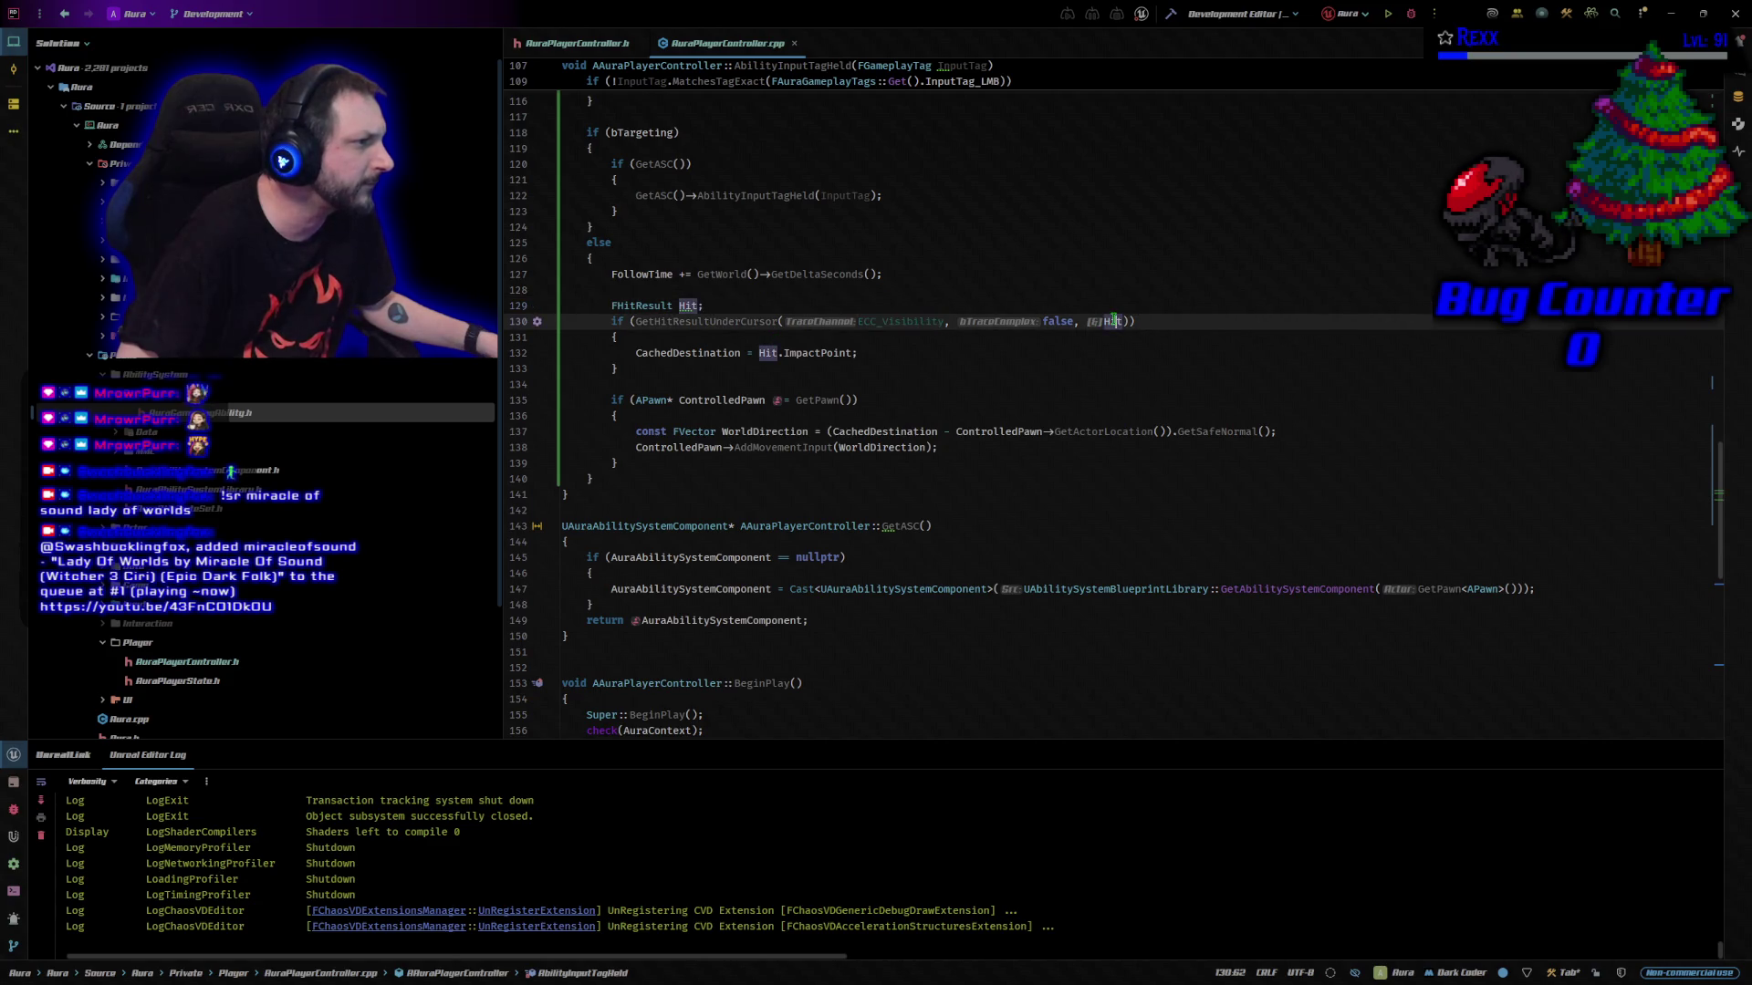
pyautogui.click(780, 352)
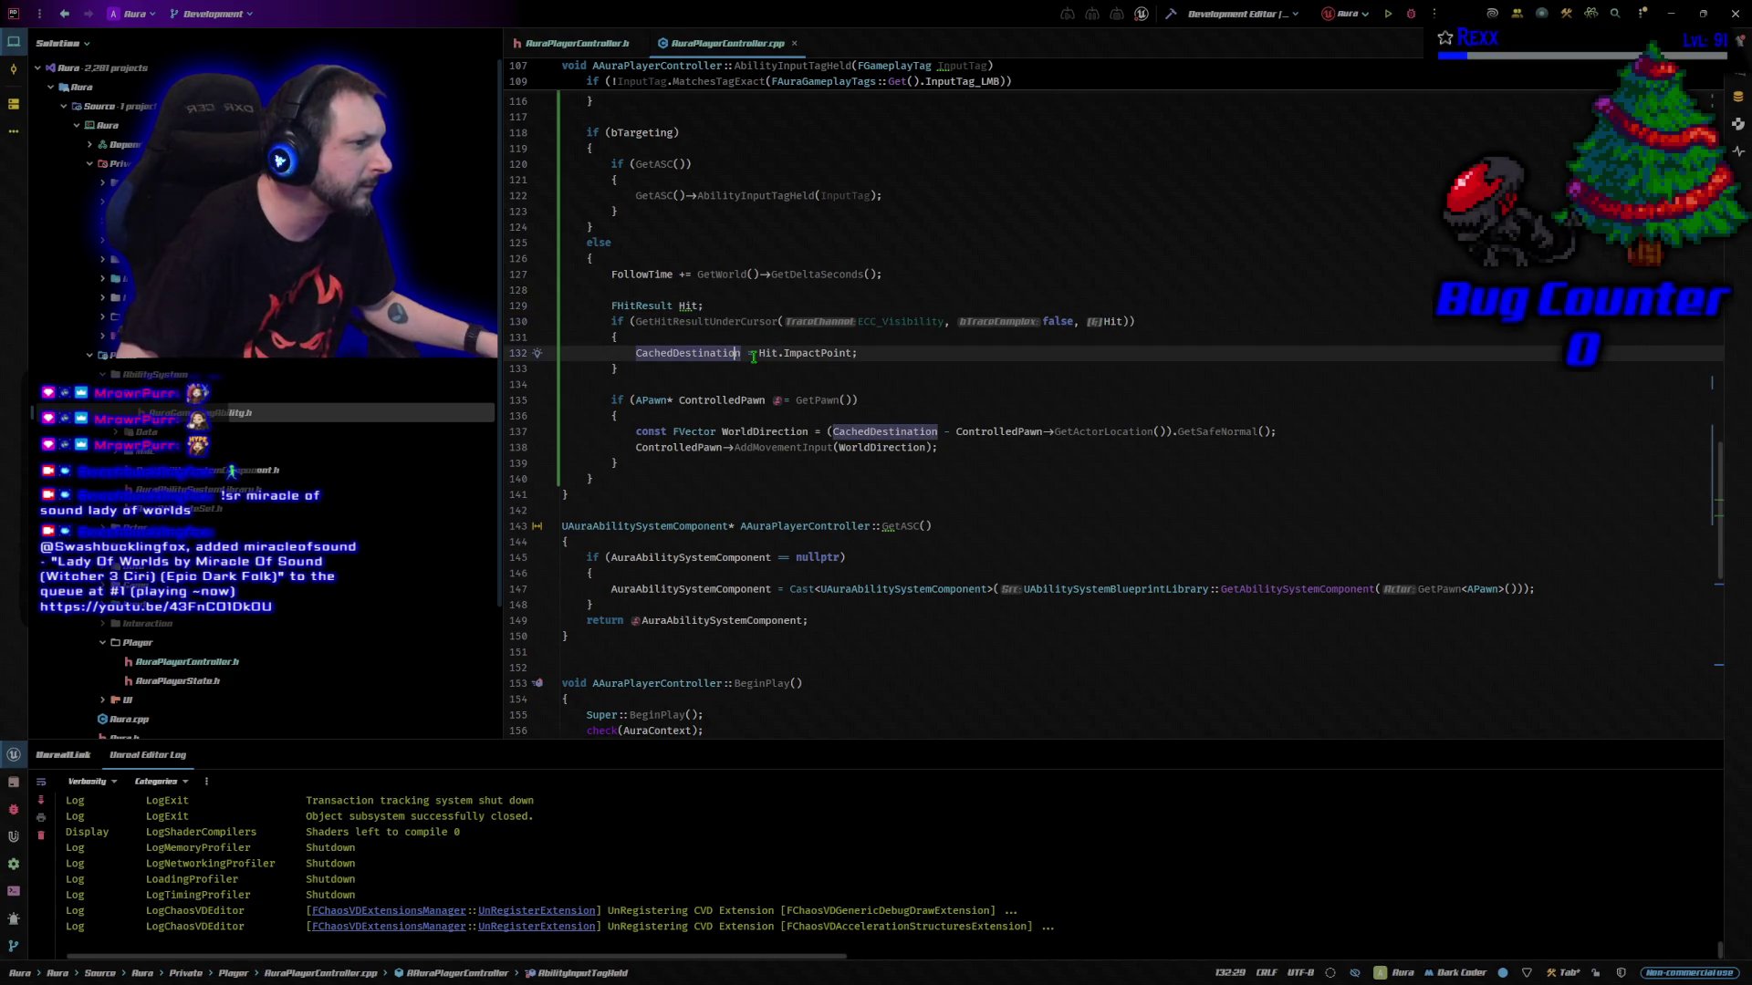
pyautogui.click(781, 352)
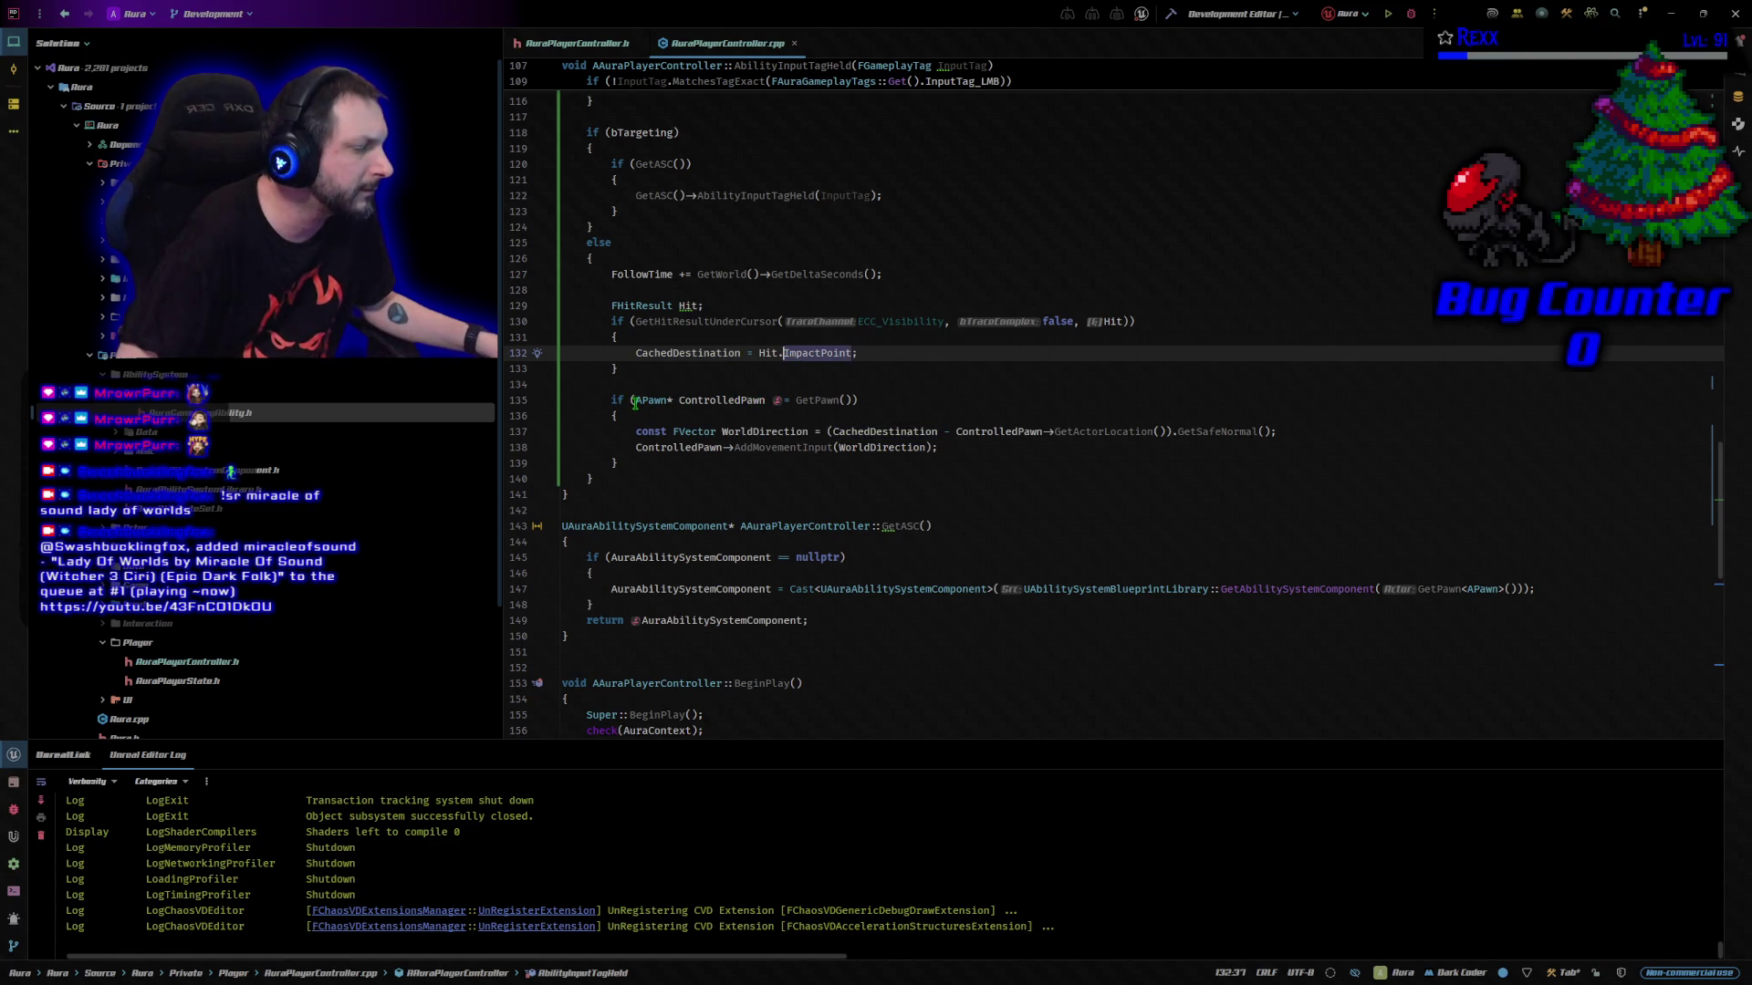
pyautogui.moveTo(635, 403)
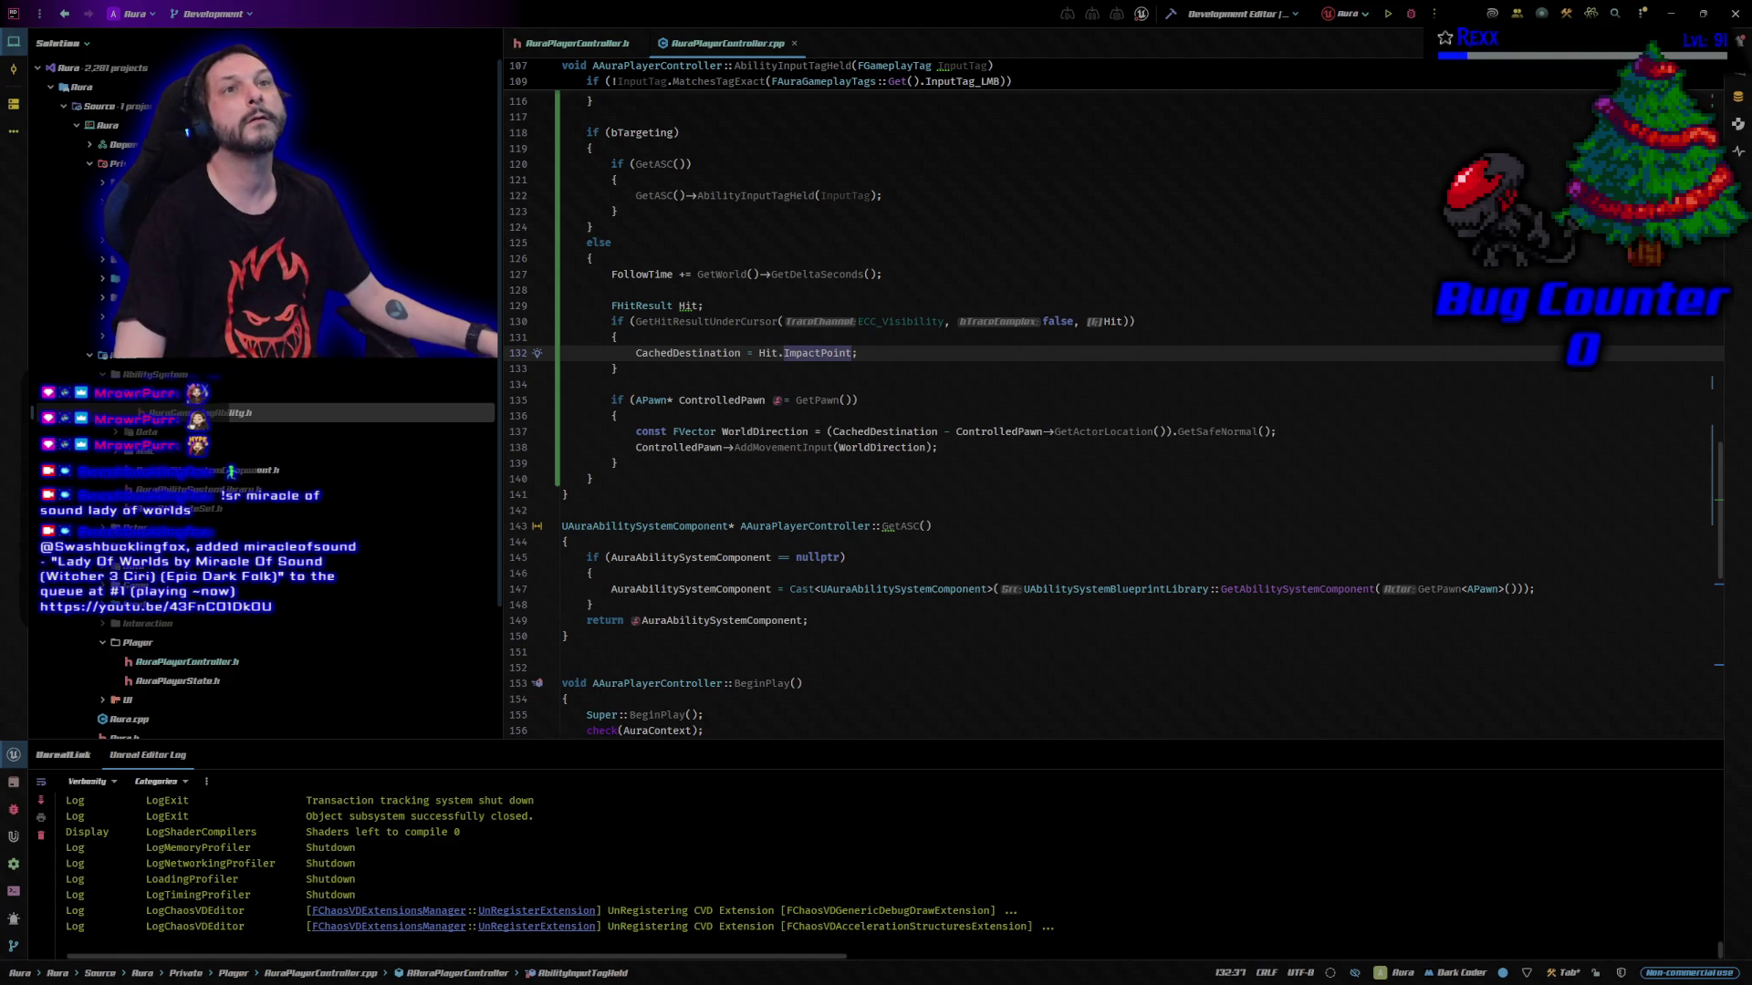
# Build the Aura project, launch Unreal Editor in debug, and bring up AuraPlayerController.h
pyautogui.click(1173, 15)
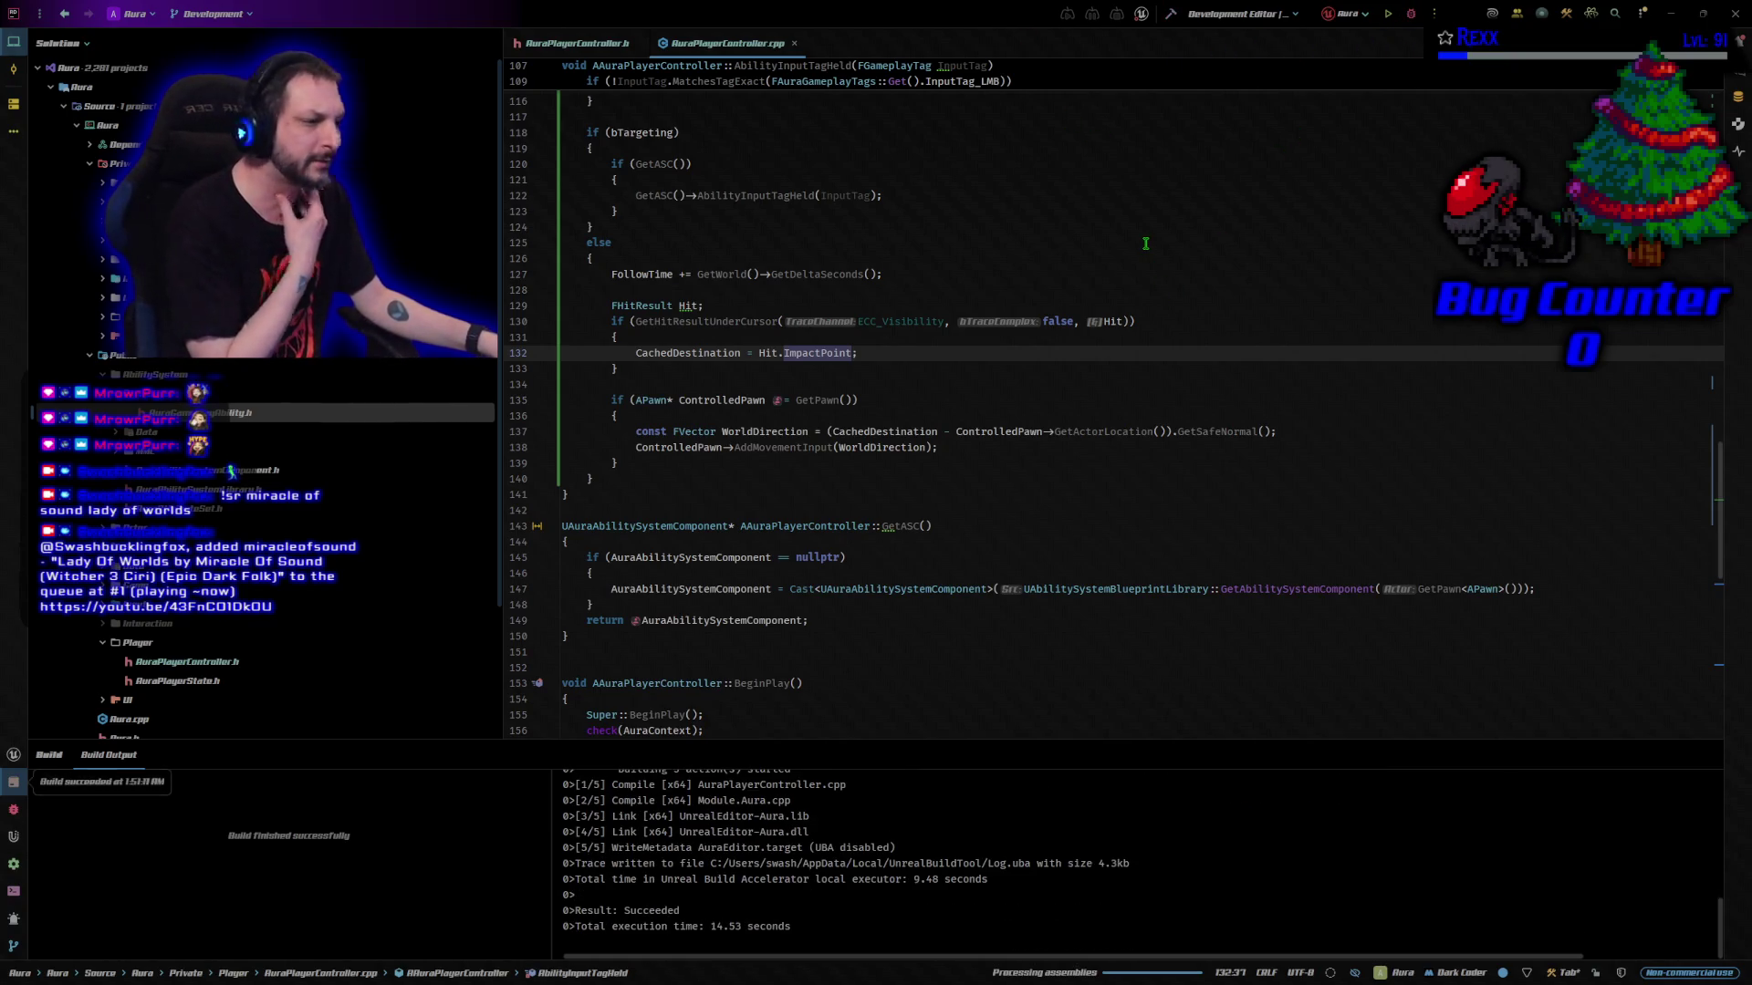
pyautogui.click(1411, 14)
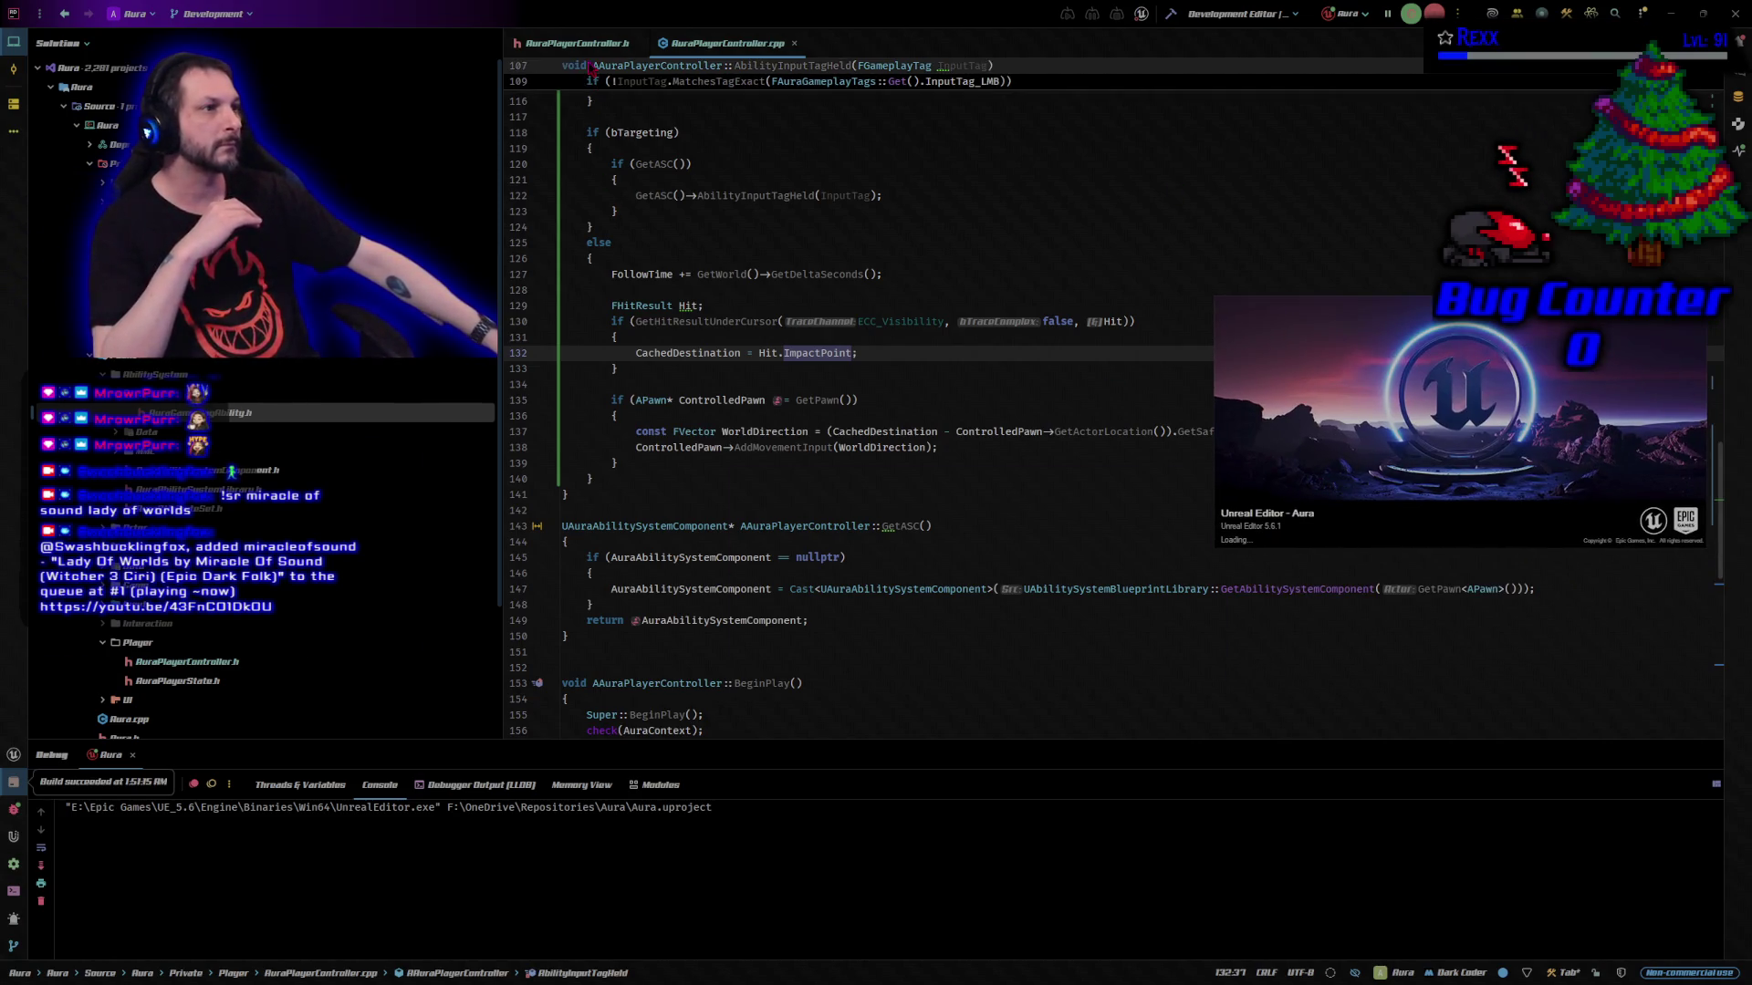
pyautogui.hotkey('ctrl', 'Tab')
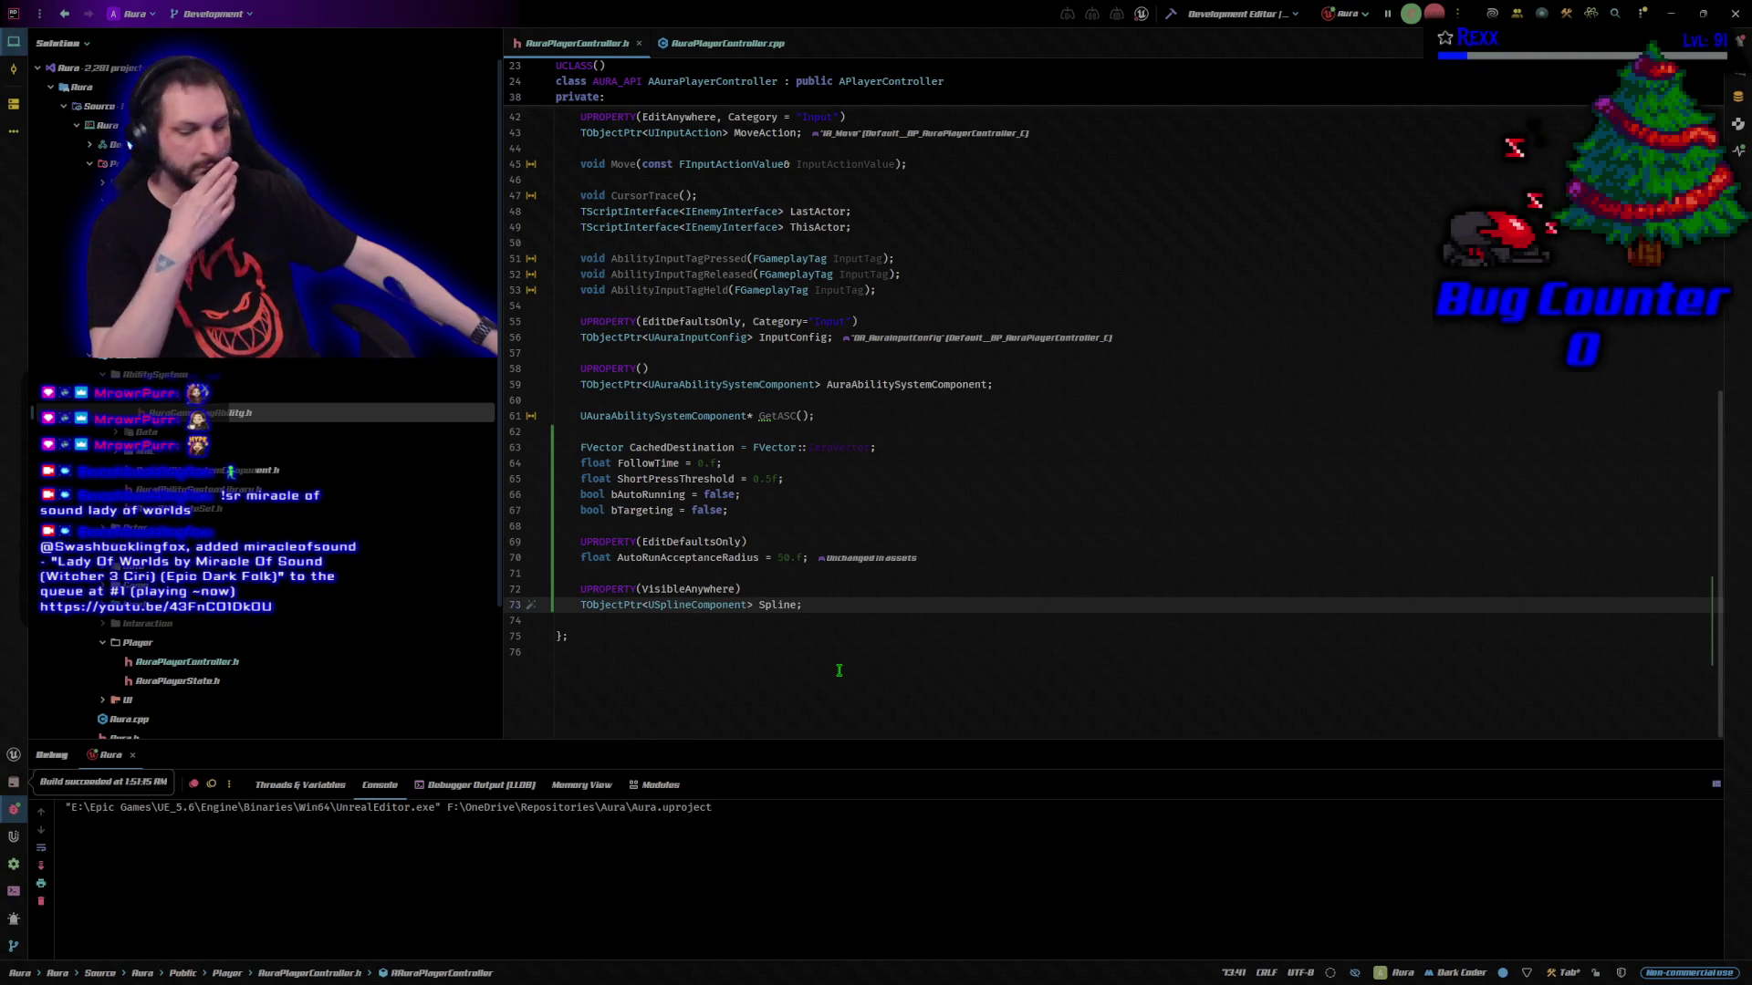